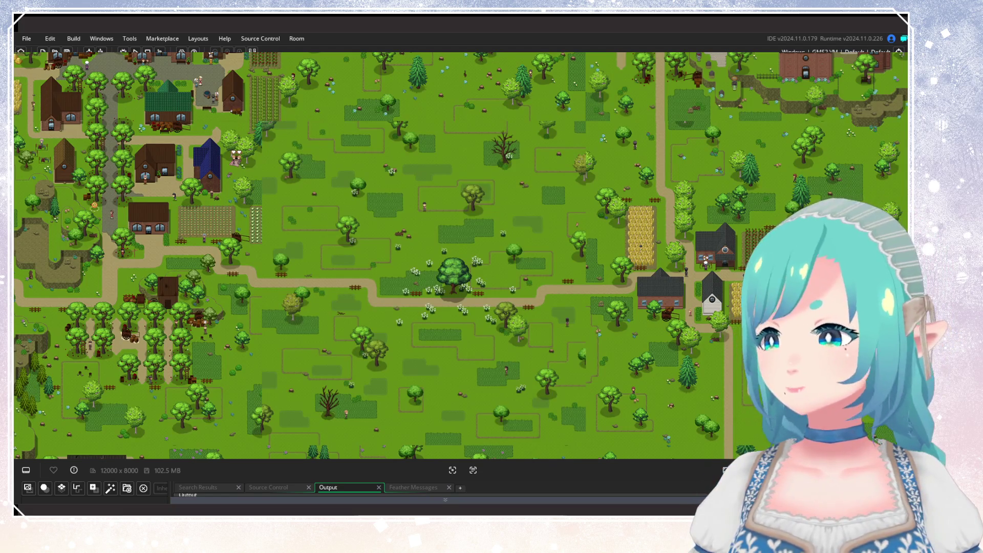
Zoom in and out over the river forest to inspect it
scroll(530, 189, "up", 2)
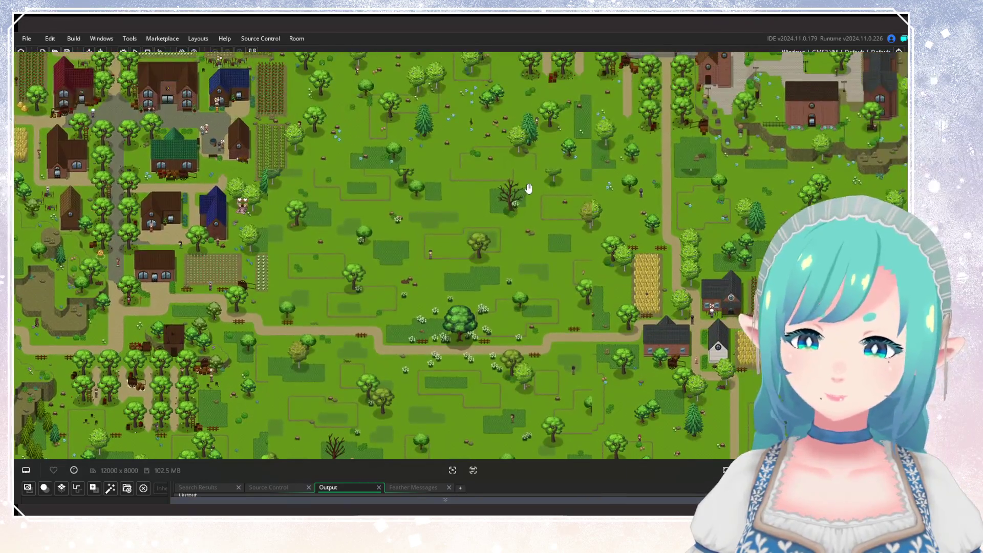
scroll(569, 257, "down", 3)
scroll(538, 246, "up", 5)
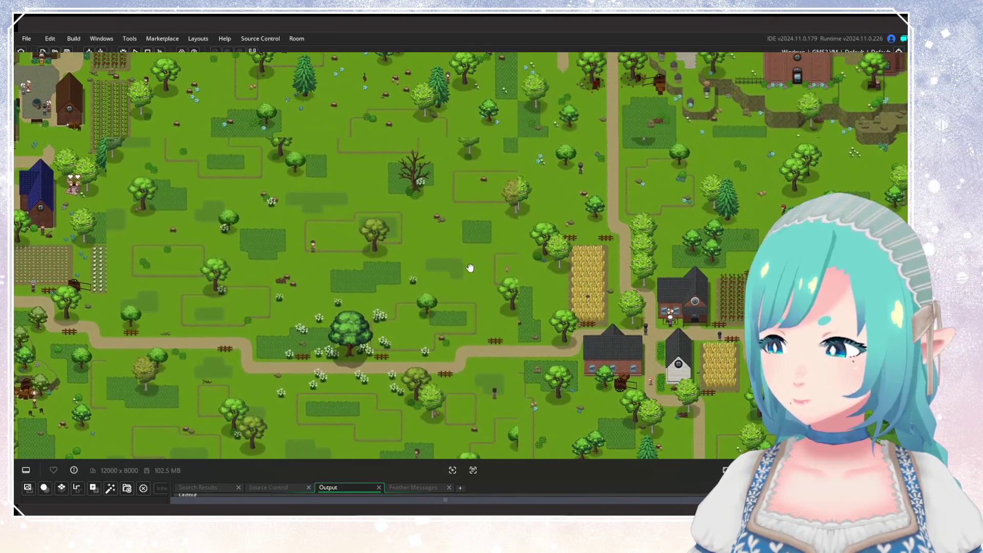
scroll(471, 267, "down", 2)
scroll(466, 274, "left", 3)
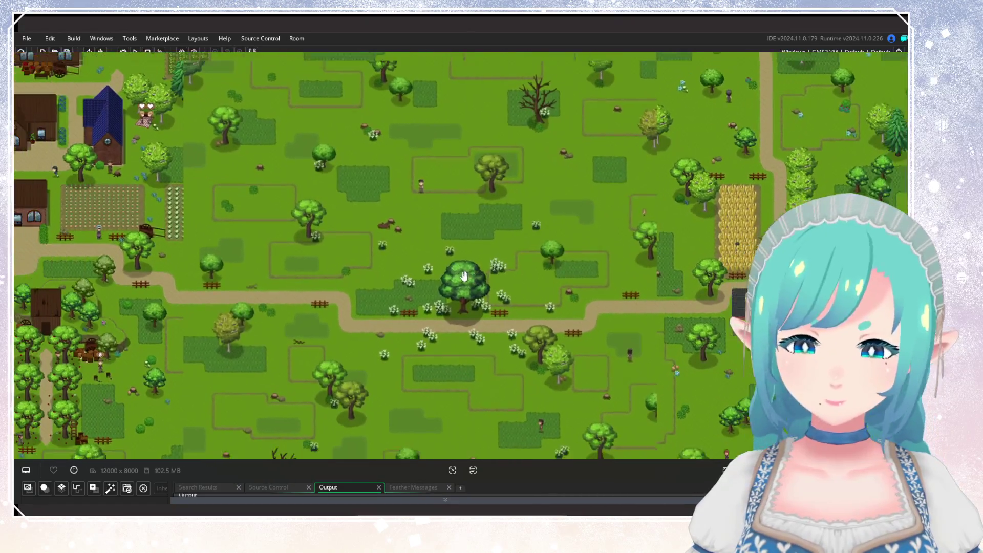
scroll(464, 277, "down", 2)
scroll(439, 246, "down", 2)
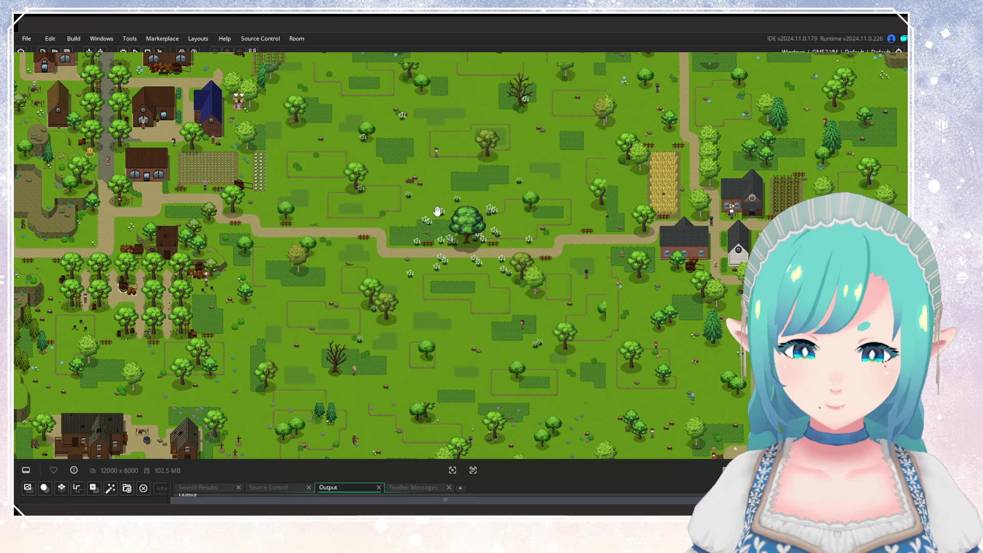
Work back from the forest to the central meadow, centring on the big meadow tree
scroll(437, 211, "up", 5)
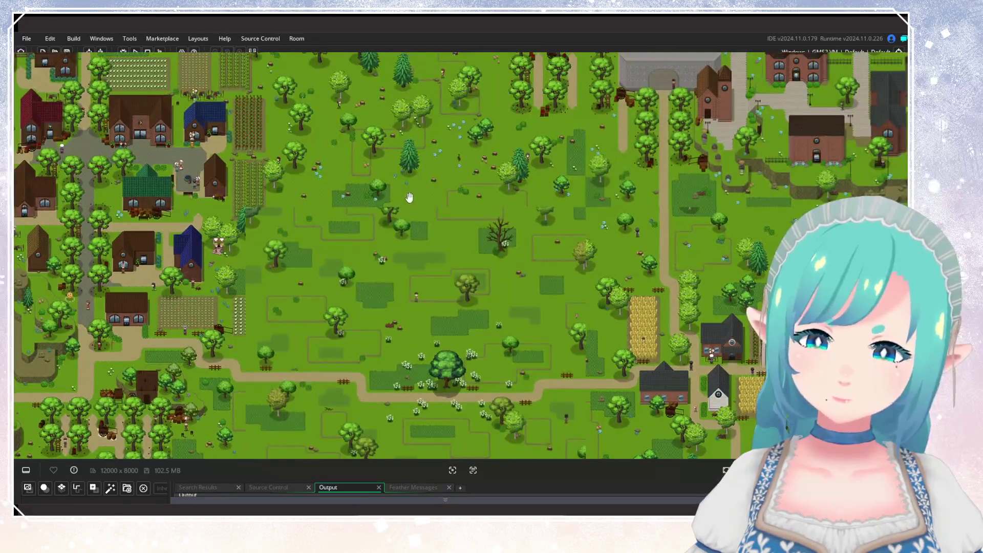
scroll(409, 197, "up", 5)
scroll(512, 207, "down", 10)
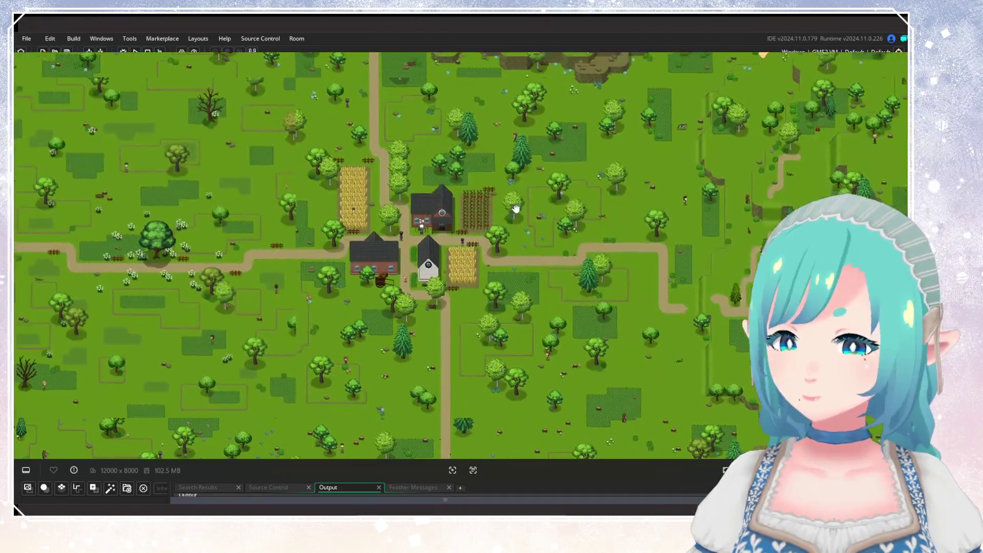
scroll(516, 209, "left", 2)
scroll(446, 263, "down", 6)
scroll(461, 136, "left", 4)
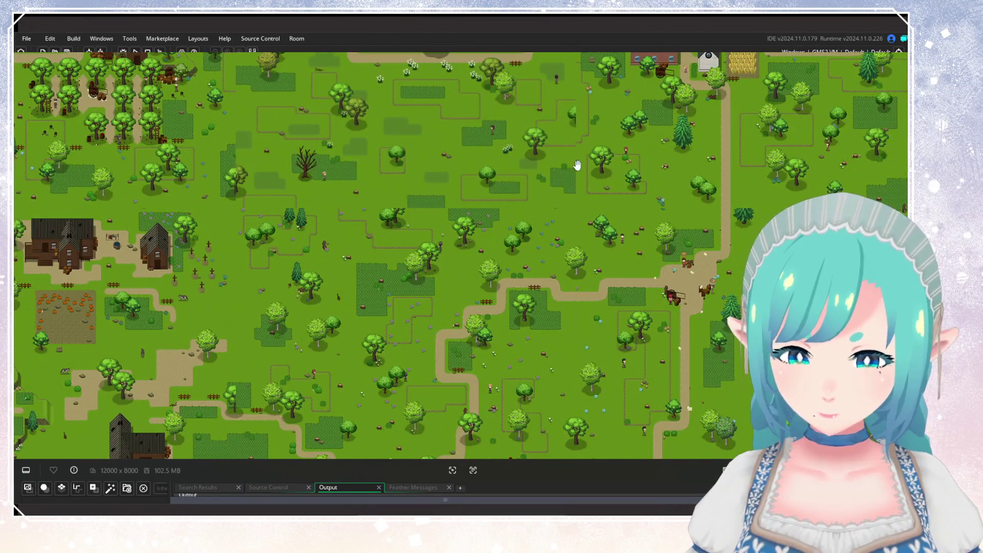
scroll(439, 215, "down", 3)
scroll(390, 154, "left", 2)
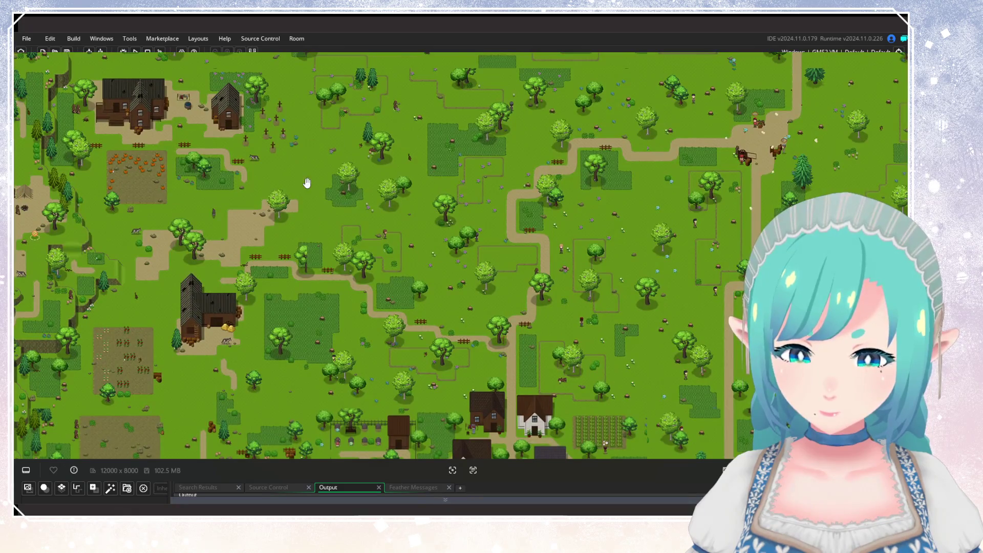
mouse_move(420, 193)
left_mouse_down()
mouse_move(432, 322)
mouse_move(401, 198)
mouse_move(366, 404)
left_mouse_up()
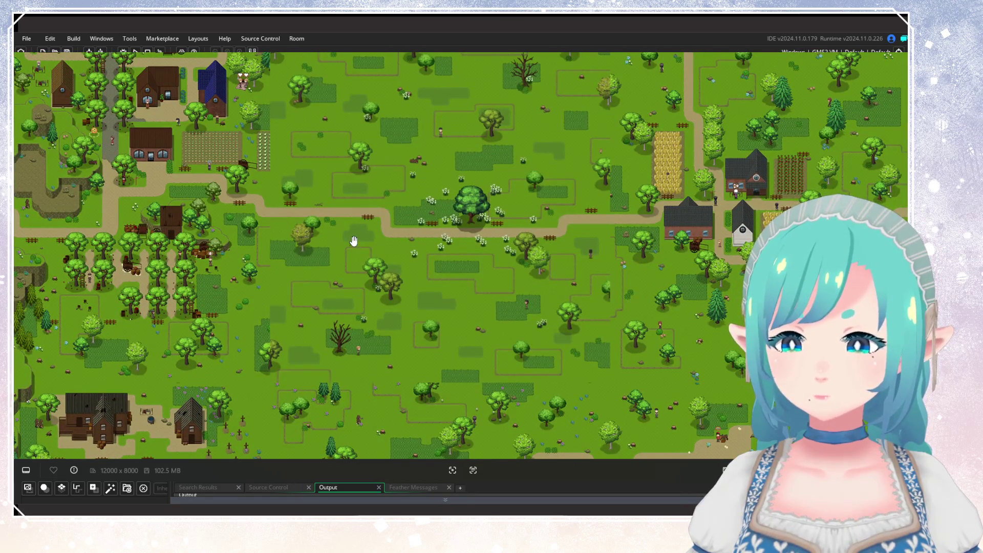
left_click_drag(353, 240, 390, 295)
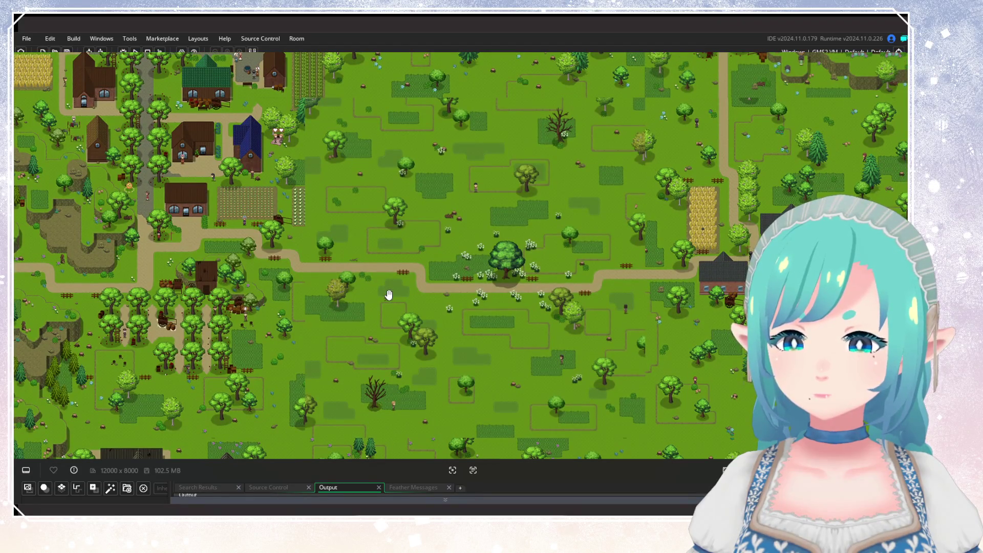
Reveal the buildings lying north of the meadow
scroll(389, 294, "up", 5)
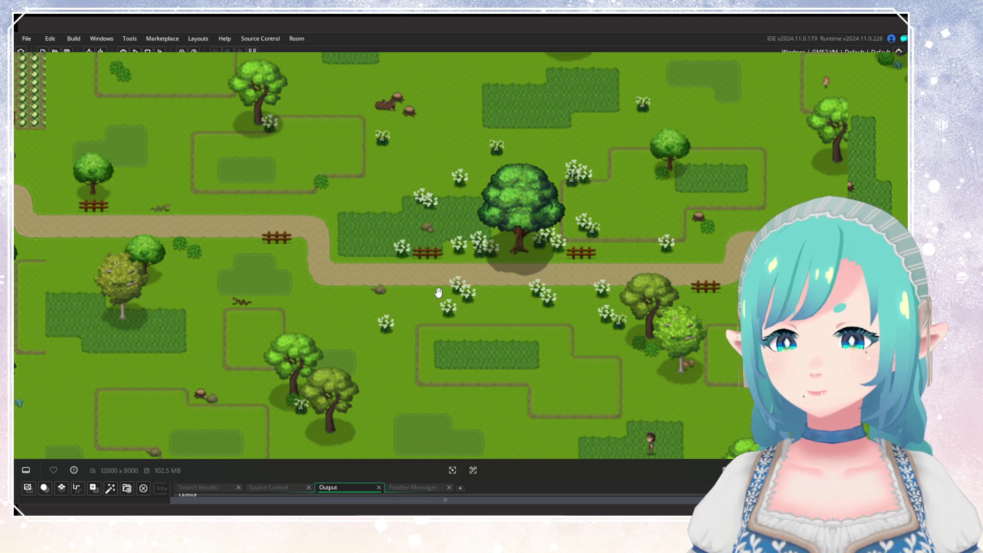
scroll(439, 293, "down", 5)
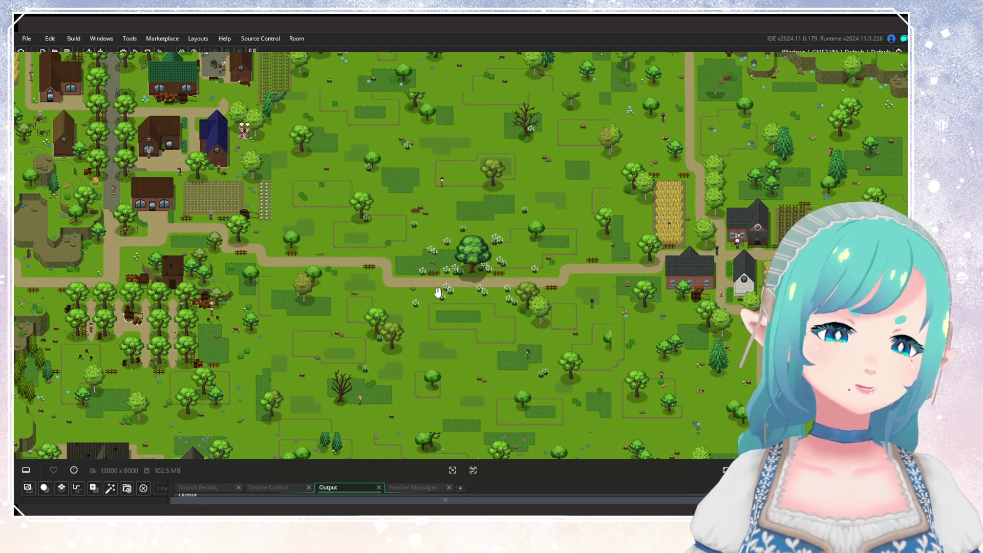
left_click_drag(390, 204, 313, 339)
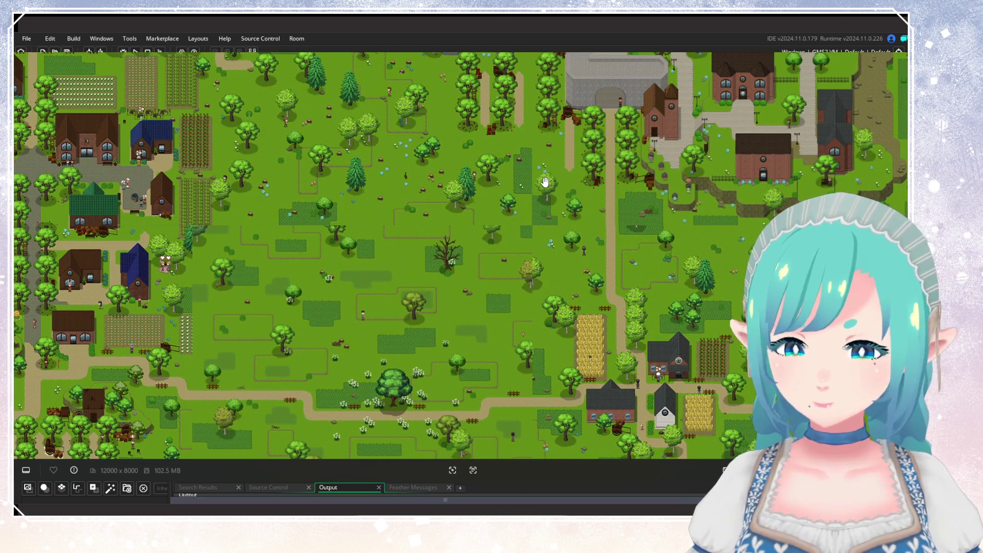
left_click_drag(527, 222, 536, 192)
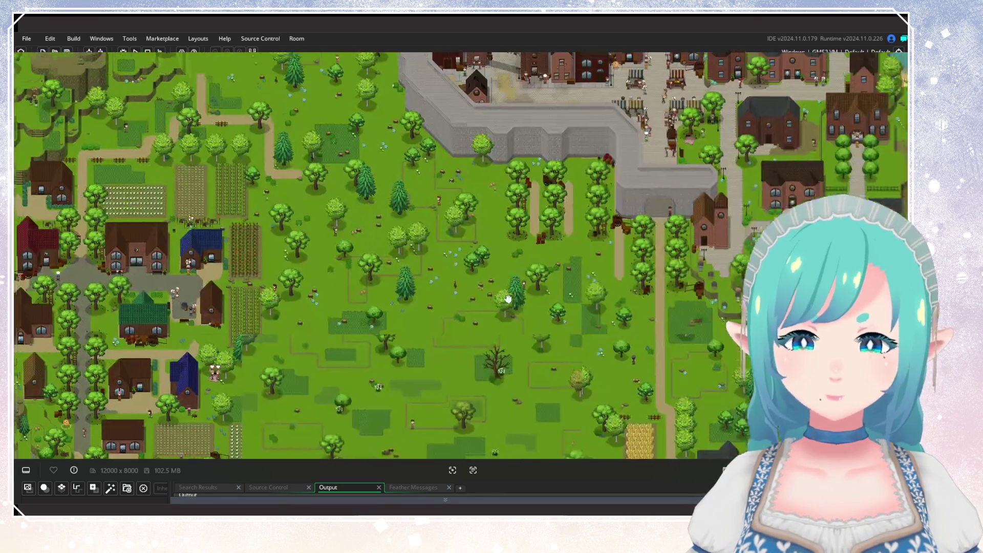
Survey the walled town, the river village and the southern farmsteads
left_click_drag(531, 189, 572, 348)
mouse_move(320, 222)
left_mouse_down()
mouse_move(344, 169)
mouse_move(527, 351)
mouse_move(579, 253)
mouse_move(267, 132)
mouse_move(321, 131)
mouse_move(375, 231)
mouse_move(435, 277)
mouse_move(442, 384)
mouse_move(408, 138)
mouse_move(394, 180)
mouse_move(441, 185)
mouse_move(424, 314)
left_mouse_up()
mouse_move(349, 191)
left_mouse_down()
mouse_move(436, 287)
mouse_move(461, 215)
mouse_move(496, 318)
left_mouse_up()
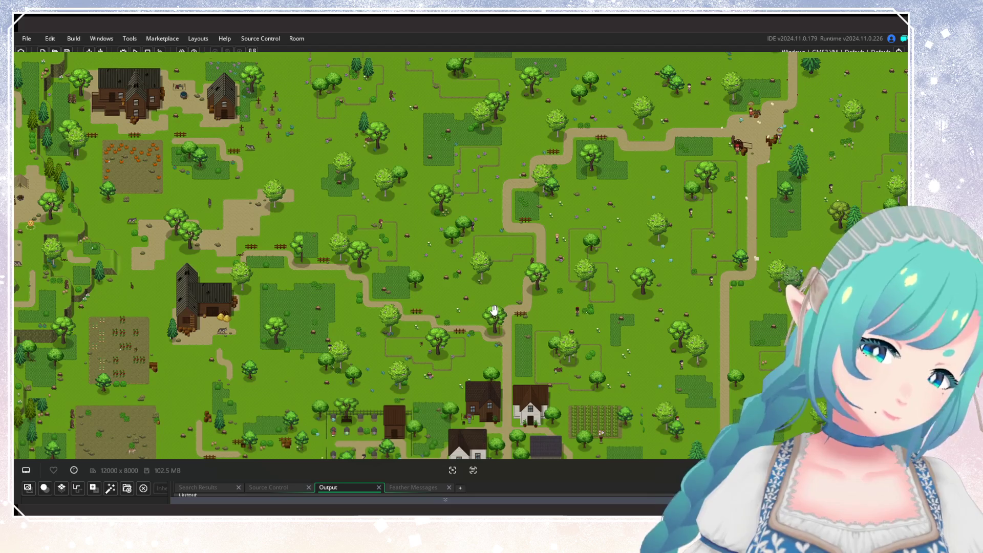
mouse_move(495, 310)
left_mouse_down()
mouse_move(384, 197)
mouse_move(373, 285)
mouse_move(320, 329)
left_mouse_up()
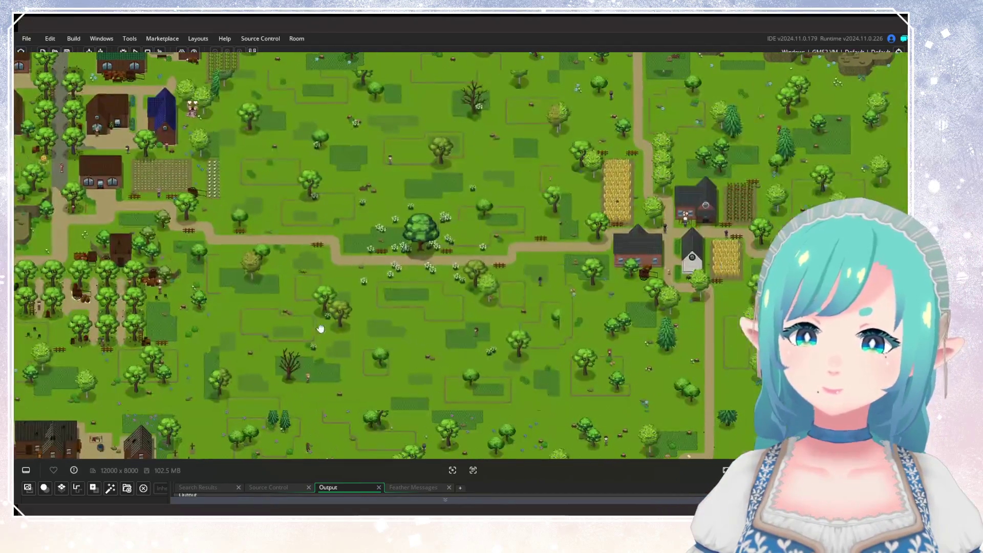
left_click_drag(439, 333, 441, 327)
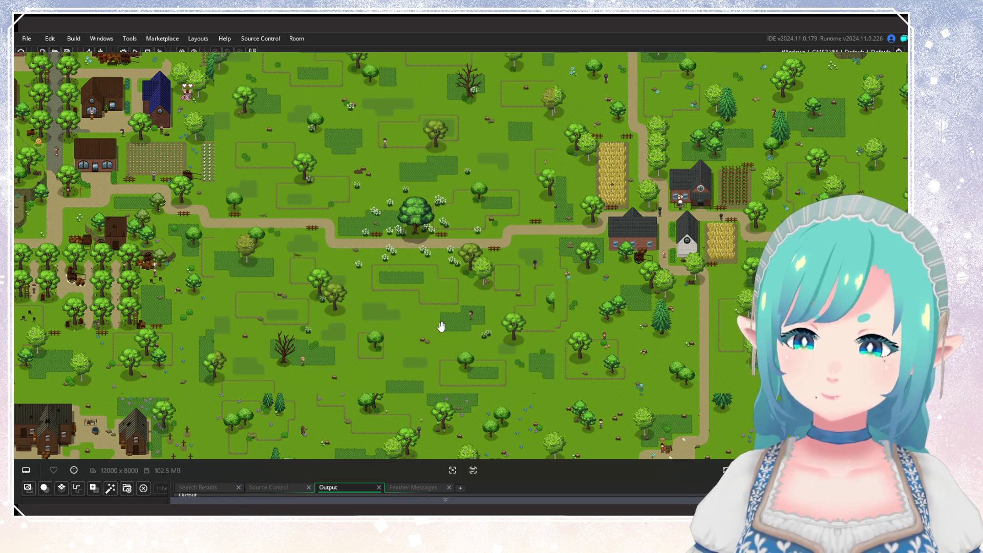
left_click_drag(439, 281, 464, 331)
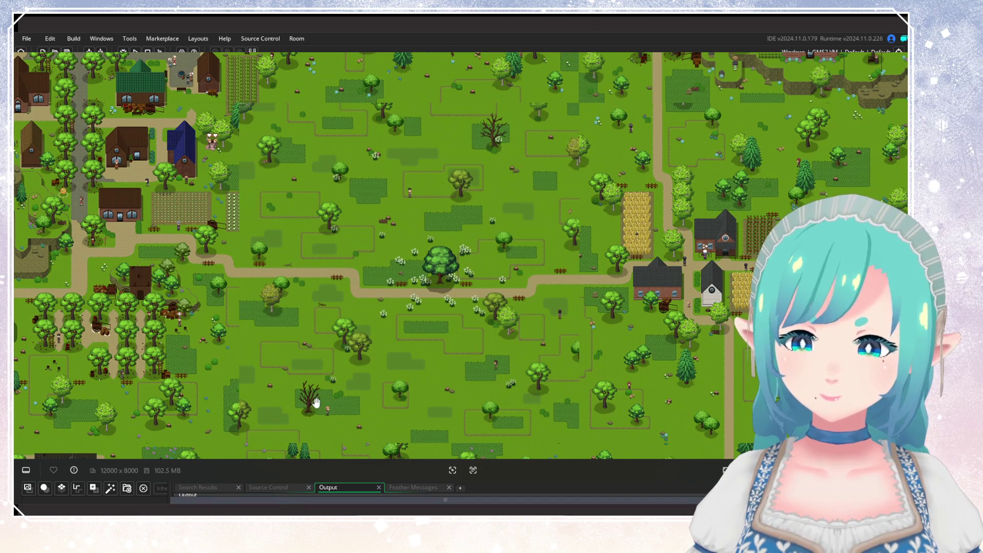
left_click_drag(472, 336, 451, 332)
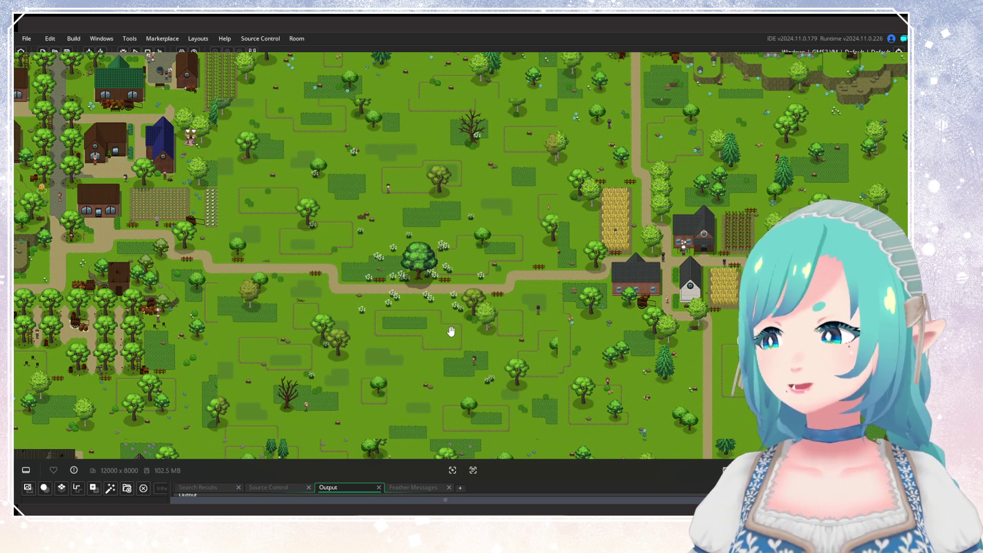
Look over the winding southern paths, then recentre on the meadow and eastern farm
left_click_drag(478, 296, 417, 77)
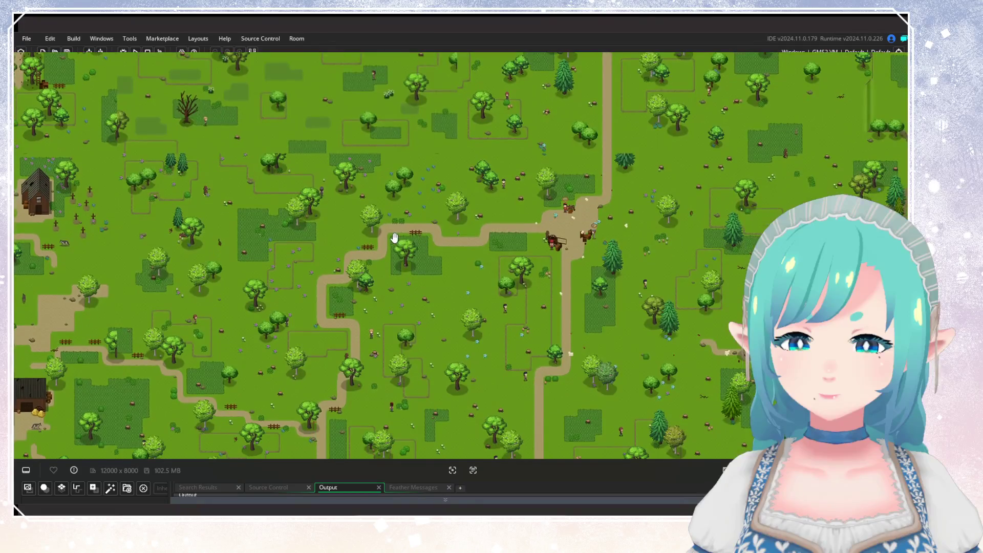
left_click_drag(395, 234, 410, 176)
mouse_move(296, 153)
left_mouse_down()
mouse_move(378, 314)
mouse_move(430, 383)
left_mouse_up()
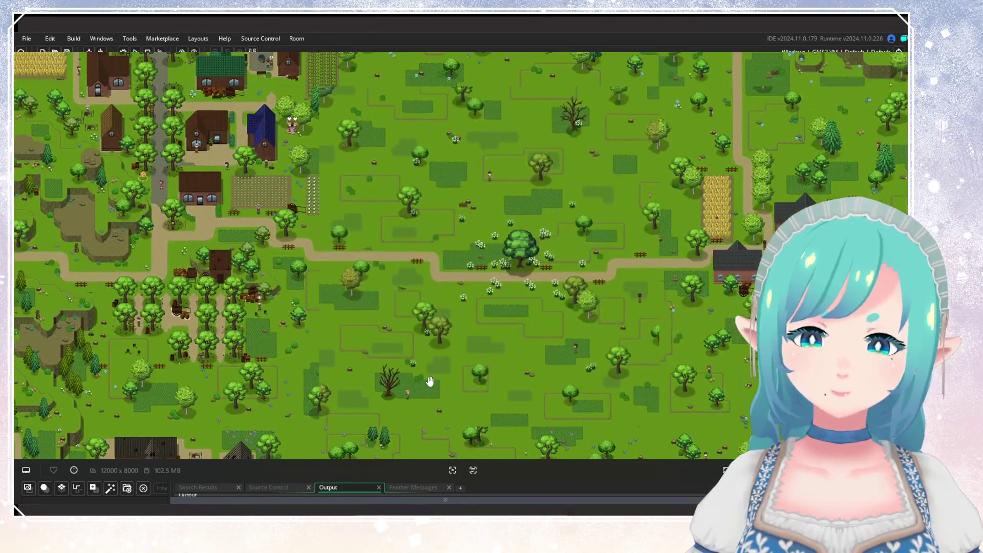
left_click_drag(445, 303, 375, 249)
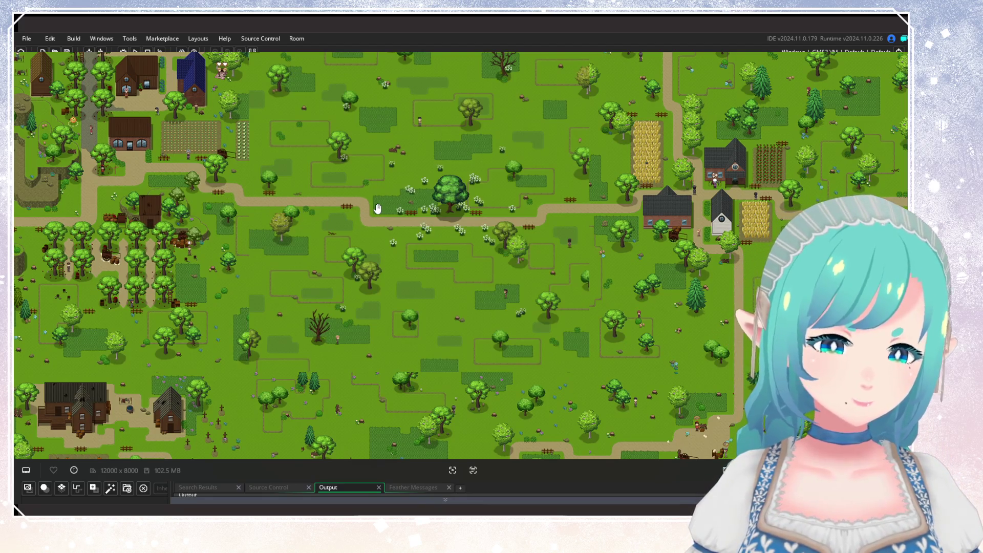
left_click_drag(378, 208, 410, 304)
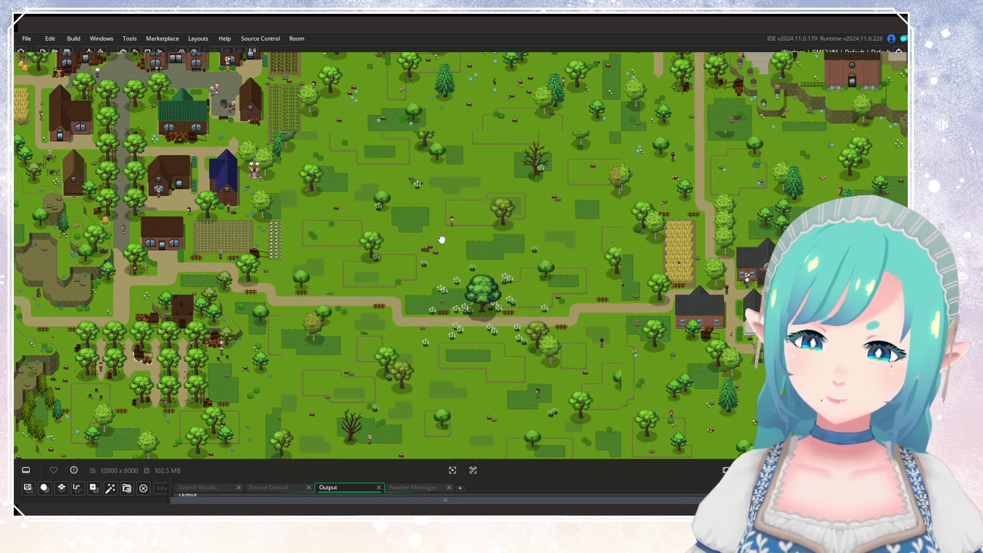
Scan the map's northern part, the walled town and farms across the central meadow
left_click_drag(441, 241, 449, 341)
left_click_drag(412, 253, 409, 296)
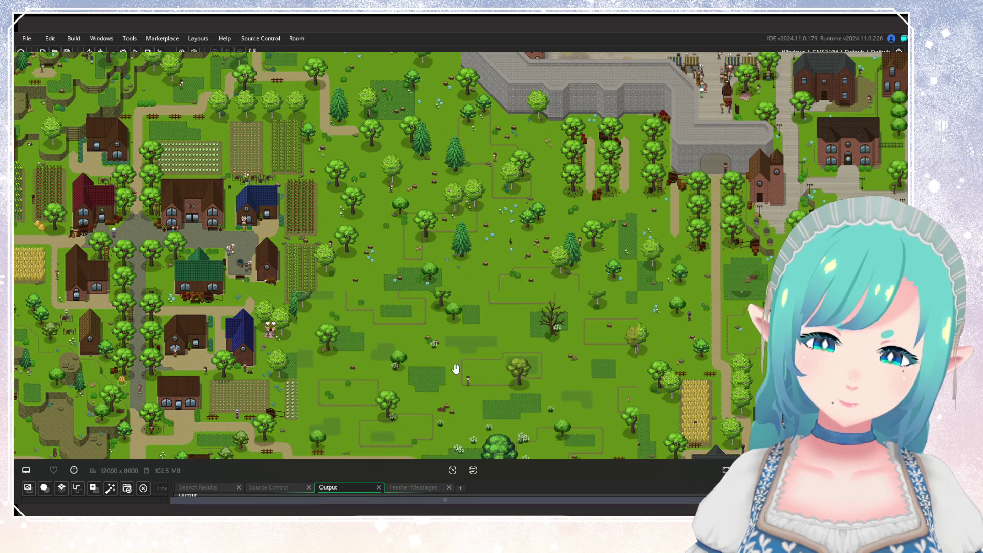
left_click_drag(454, 367, 439, 242)
left_click_drag(456, 340, 450, 247)
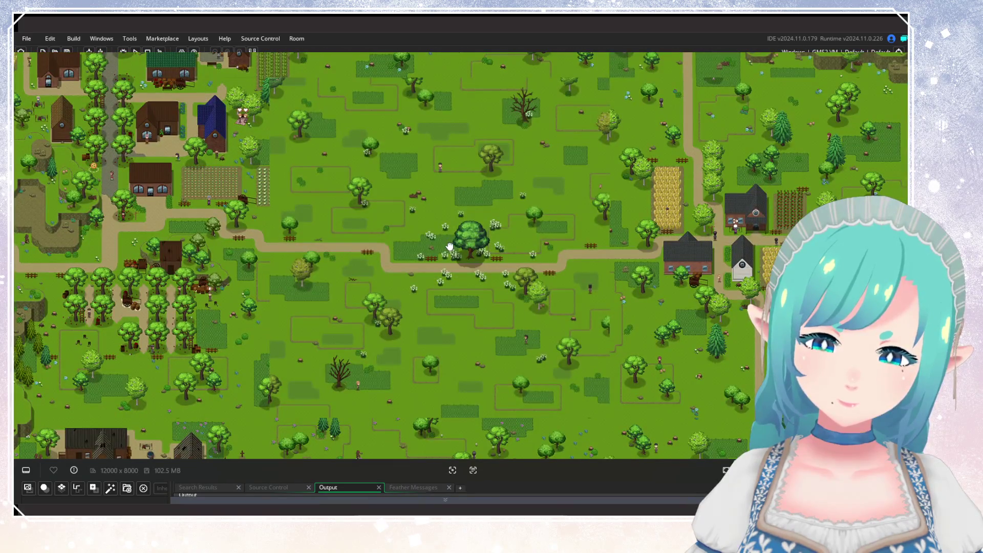
scroll(451, 254, "down", 3)
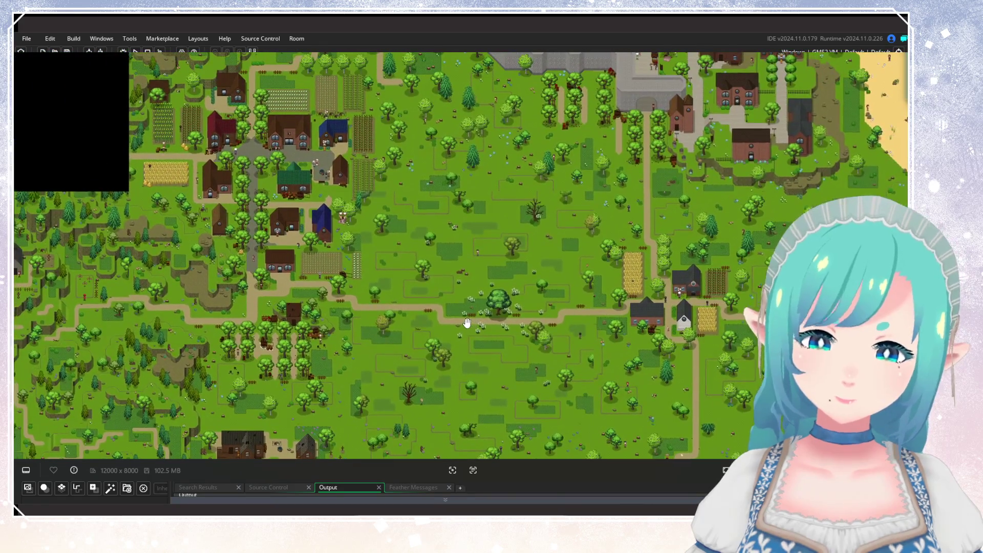
scroll(468, 328, "down", 5)
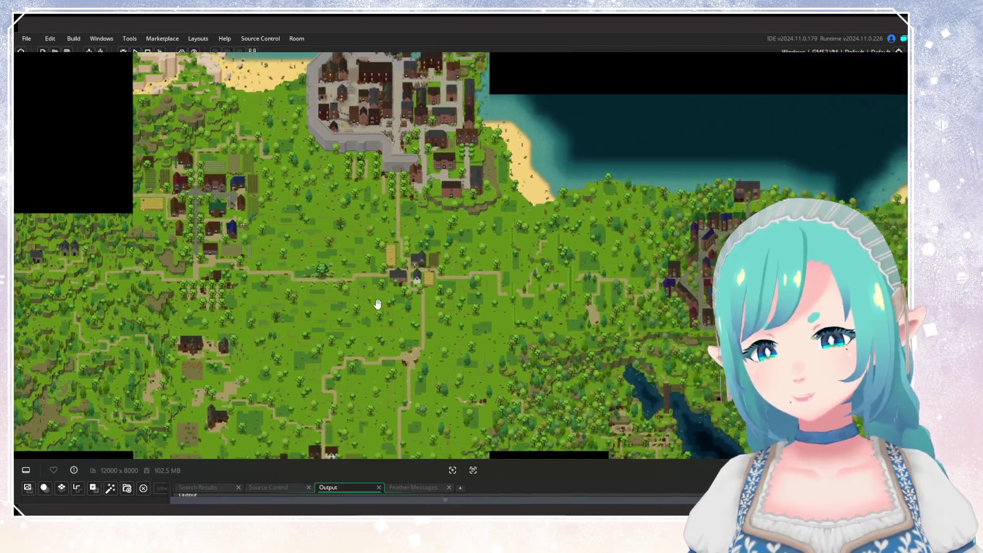
scroll(256, 291, "up", 2)
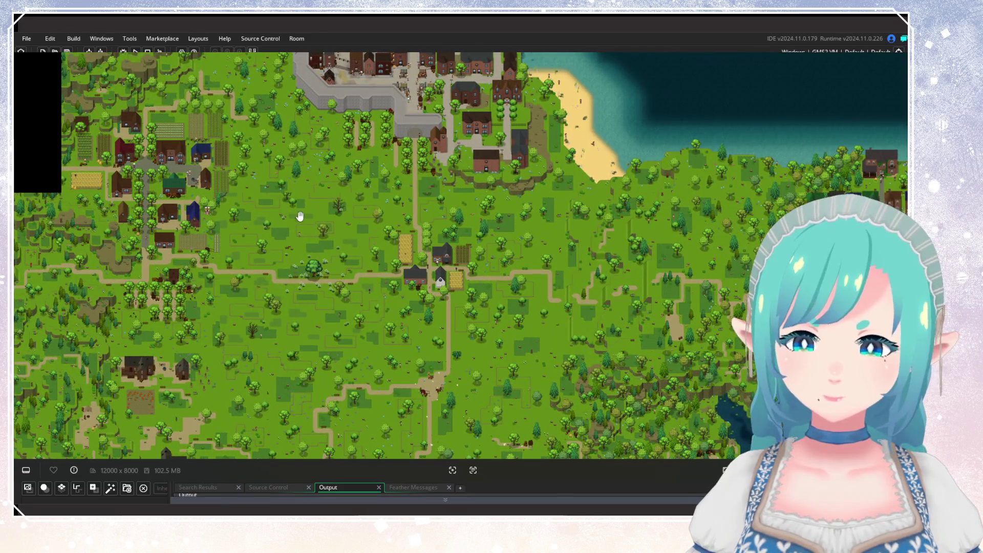
Inspect the port town's coast, sea, beach and lighthouse, then the meadows south of town
mouse_move(301, 215)
left_mouse_down()
mouse_move(406, 370)
mouse_move(378, 353)
left_mouse_up()
scroll(405, 370, "up", 2)
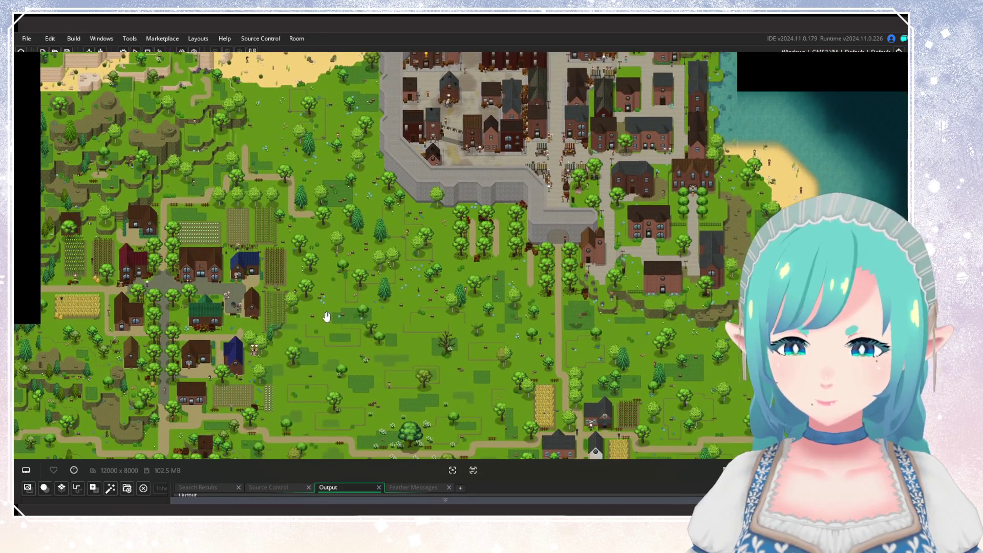
left_click_drag(344, 257, 455, 438)
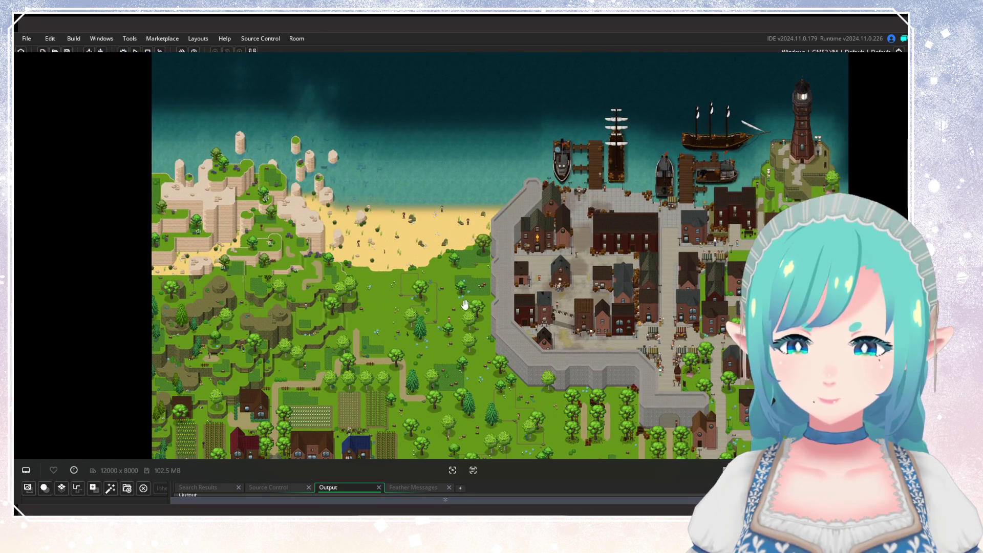
left_click_drag(465, 305, 421, 138)
left_click_drag(421, 199, 439, 314)
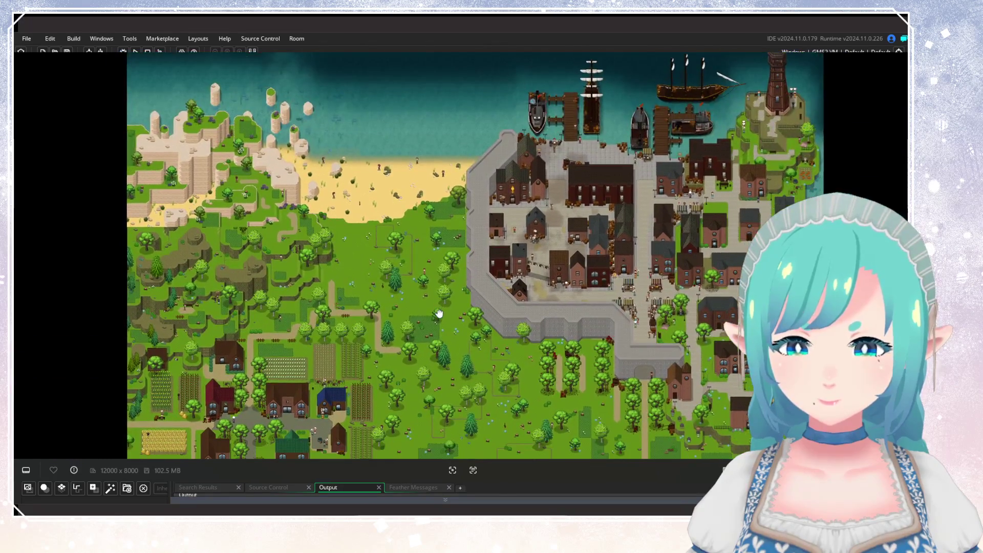
left_click_drag(477, 368, 429, 265)
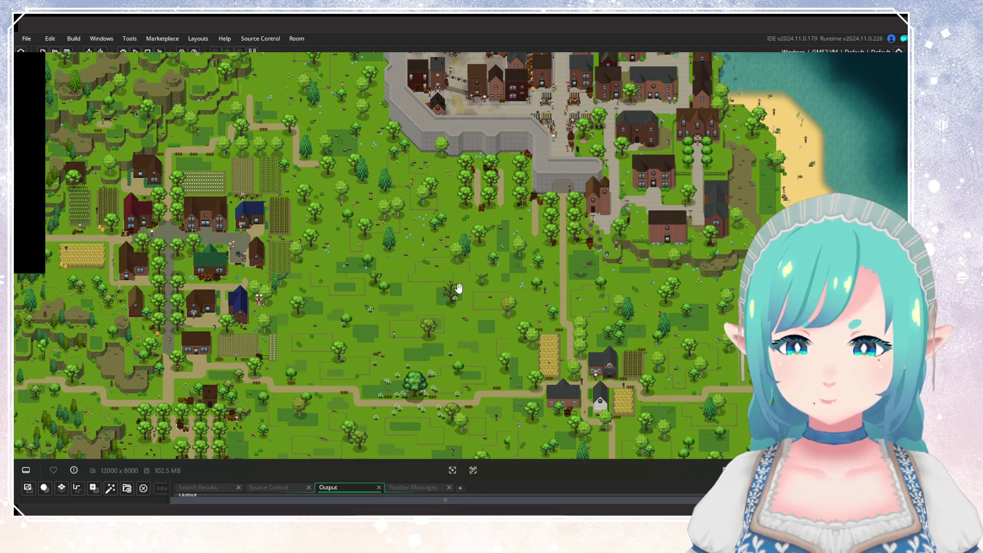
left_click_drag(464, 313, 473, 101)
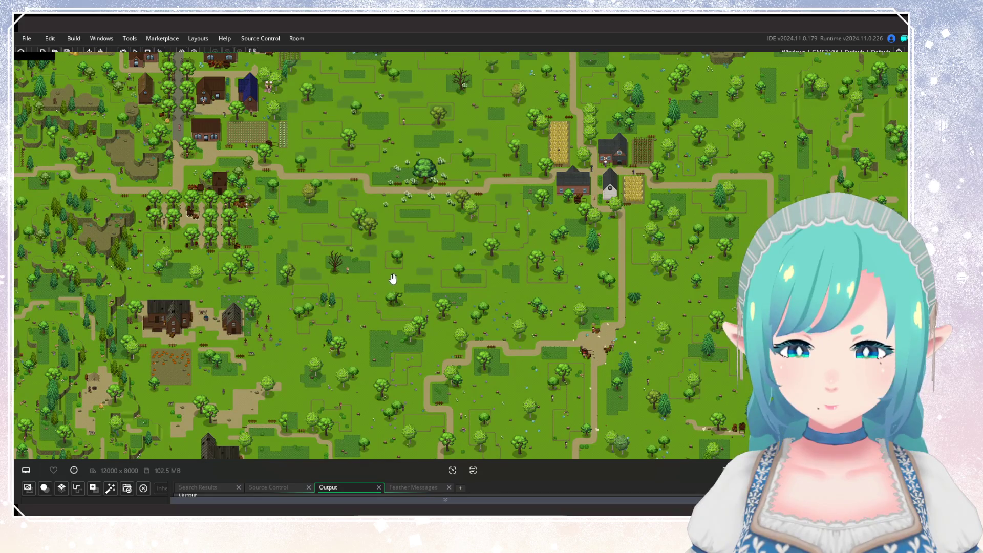
left_click_drag(358, 231, 371, 330)
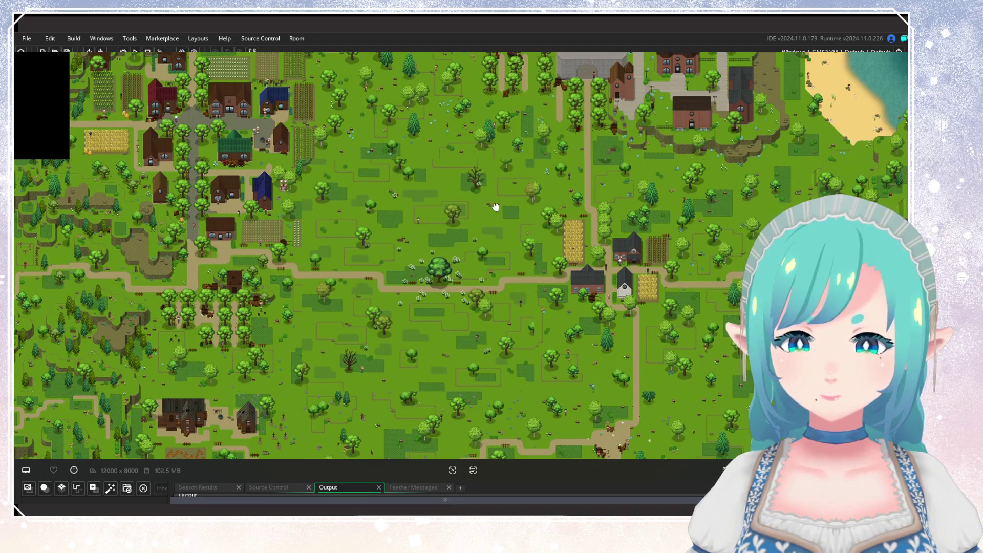
Explore the western farm village, the area north of it and its eastern fields
scroll(507, 246, "up", 2)
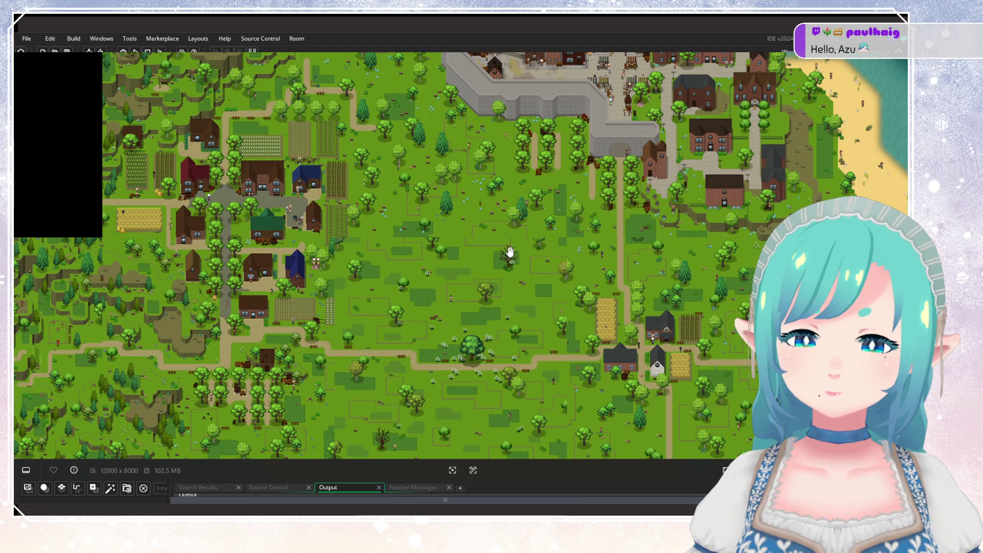
scroll(358, 293, "up", 2)
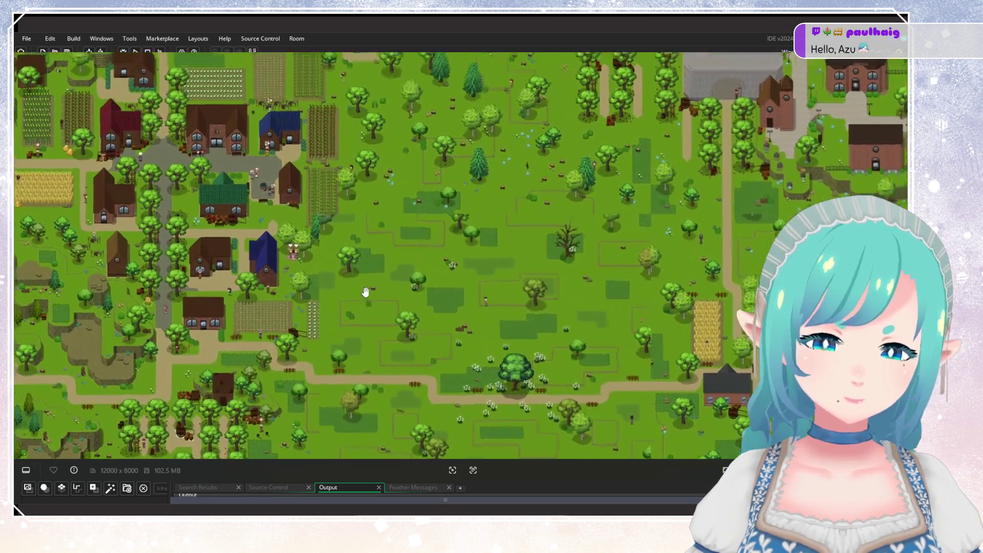
left_click_drag(296, 215, 373, 228)
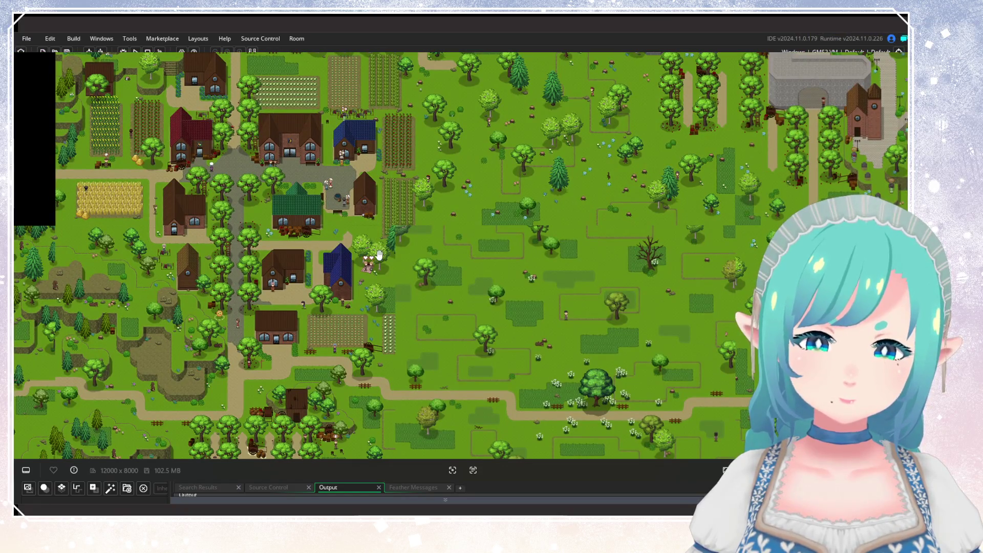
left_click_drag(217, 314, 403, 281)
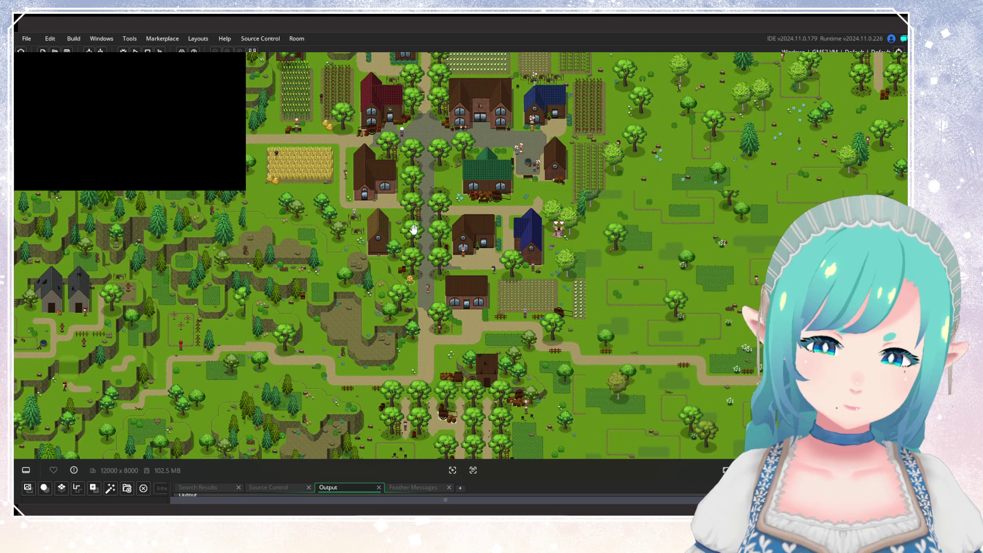
mouse_move(414, 229)
left_mouse_down()
mouse_move(423, 367)
mouse_move(421, 231)
mouse_move(420, 242)
left_mouse_up()
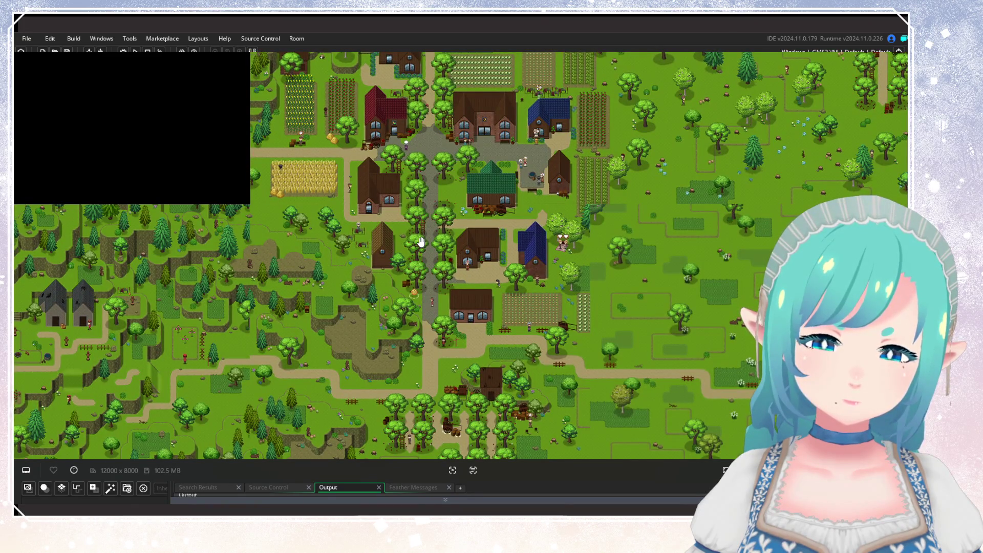
left_click_drag(420, 224, 392, 346)
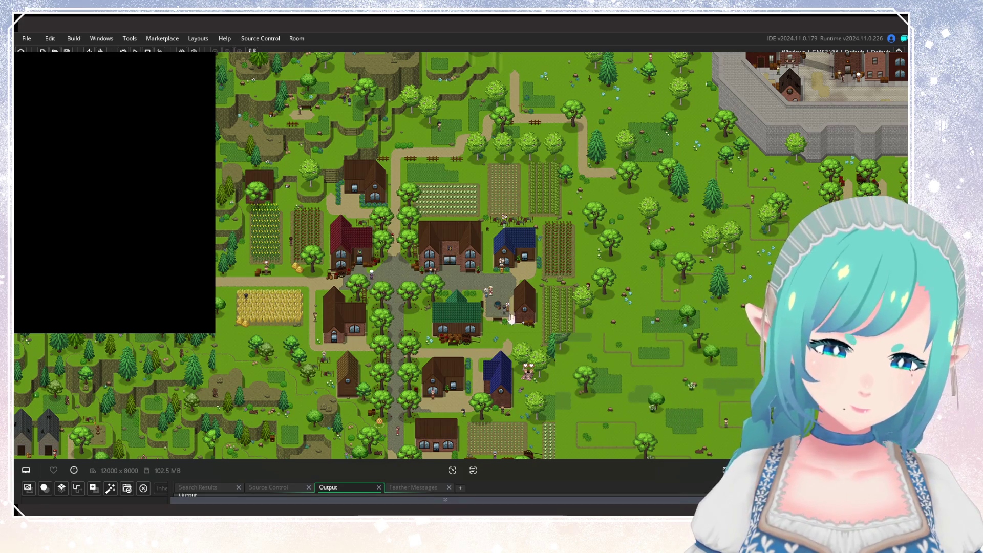
mouse_move(396, 302)
left_mouse_down()
mouse_move(237, 209)
mouse_move(333, 251)
left_mouse_up()
left_click_drag(482, 357, 425, 229)
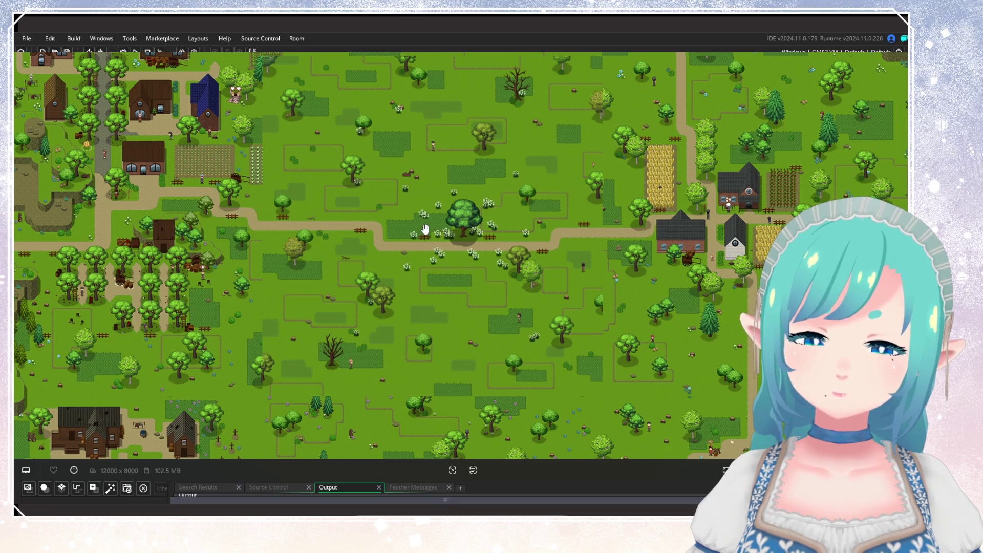
Centre the tent camp and flower fields, then widen to the forest and river
scroll(425, 229, "down", 6)
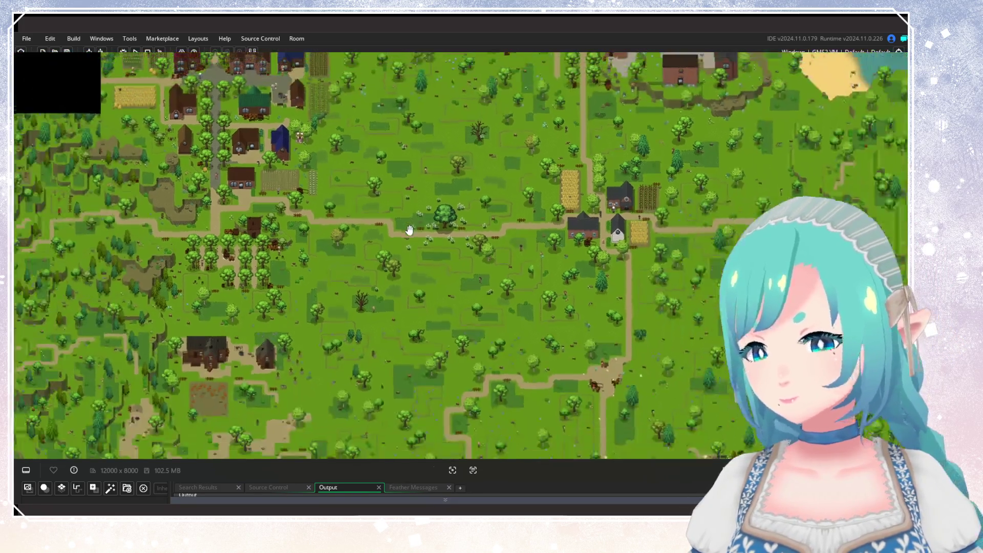
scroll(352, 231, "up", 4)
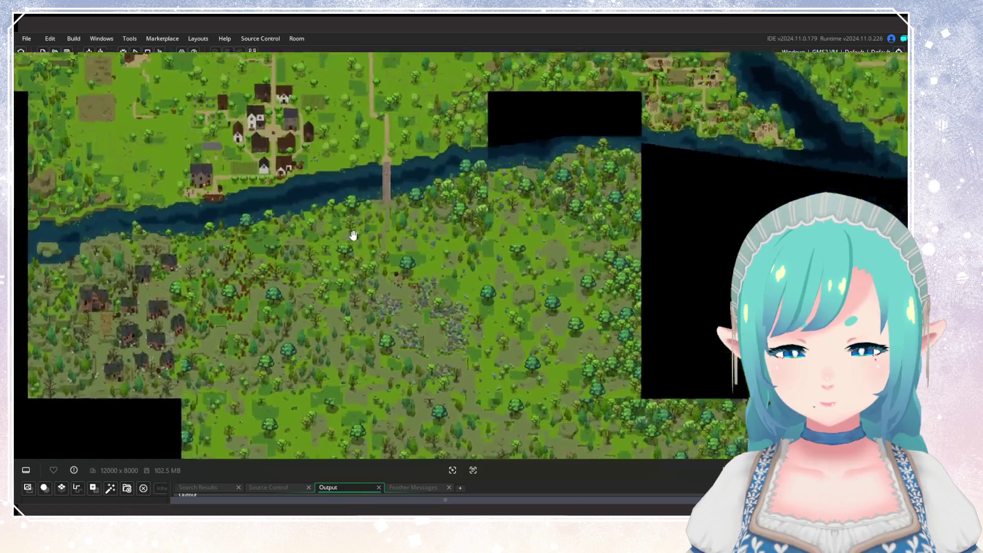
scroll(358, 221, "up", 4)
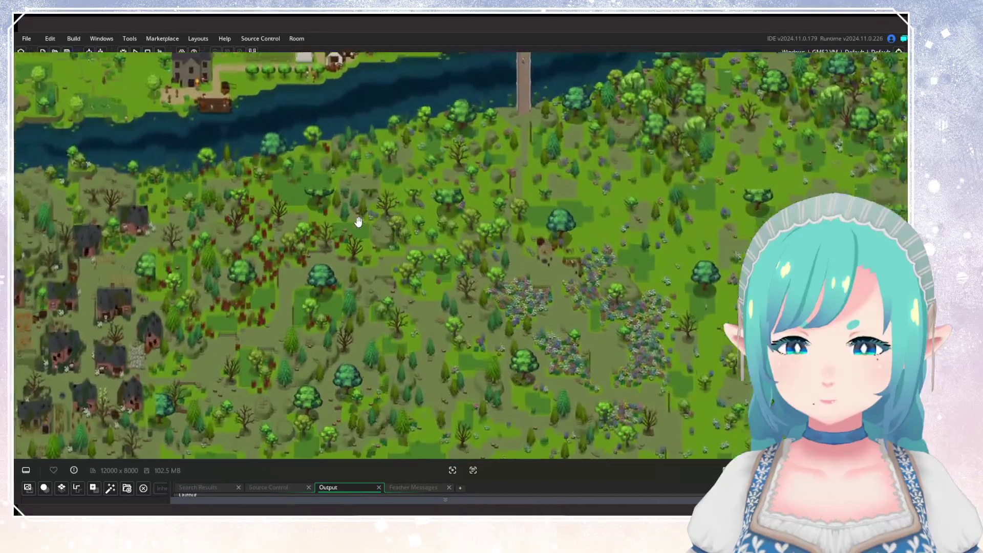
scroll(554, 220, "down", 2)
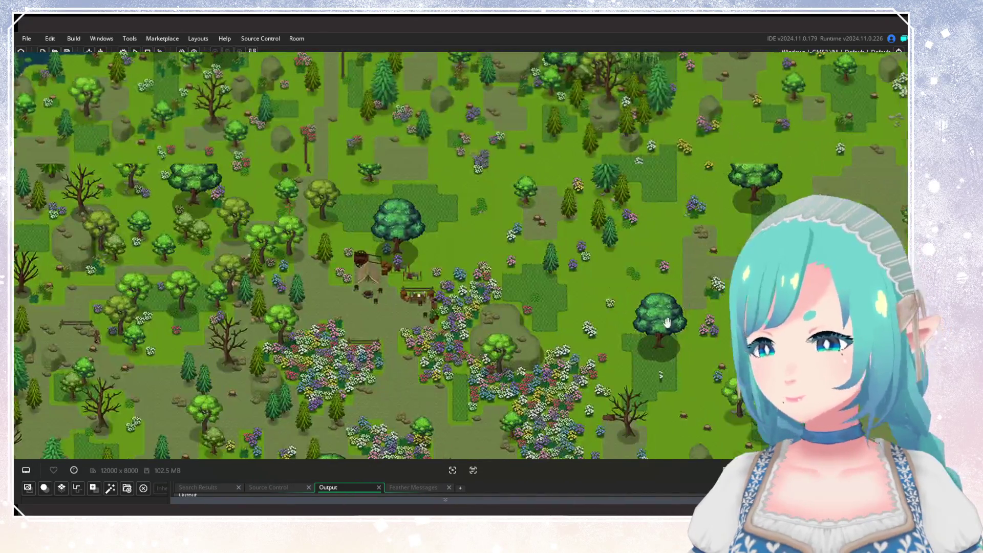
scroll(586, 261, "up", 2)
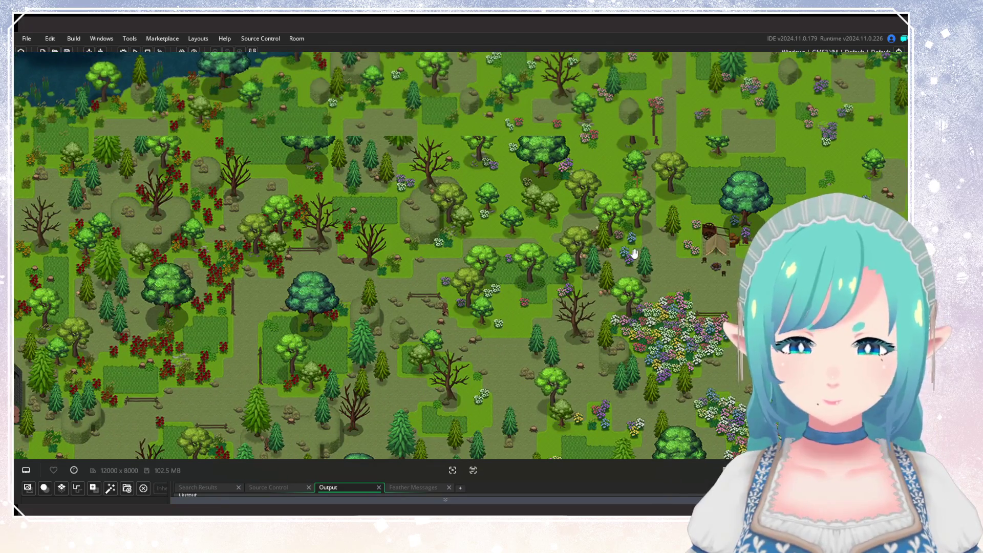
left_click_drag(630, 251, 382, 246)
scroll(383, 246, "down", 4)
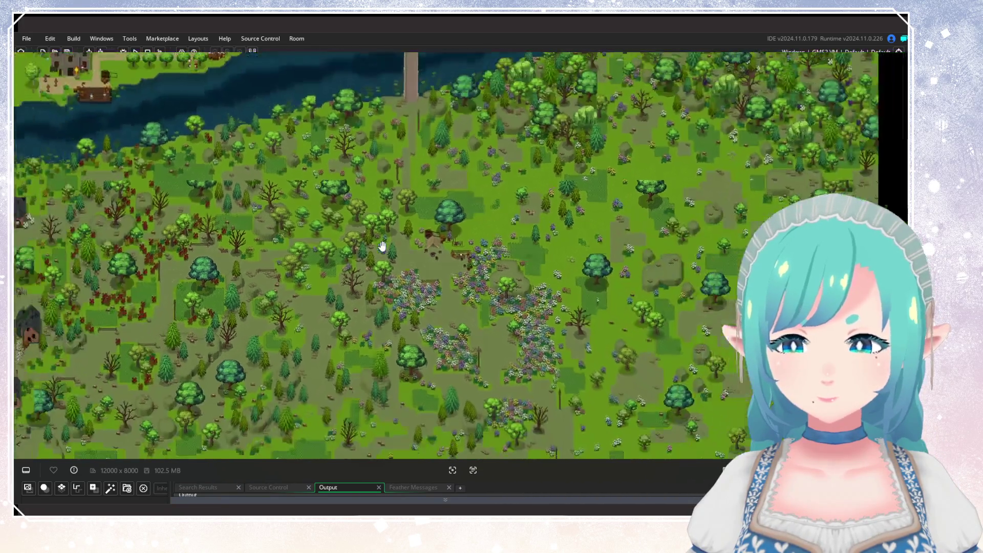
mouse_move(391, 174)
left_mouse_down()
mouse_move(392, 185)
mouse_move(501, 235)
mouse_move(494, 325)
mouse_move(513, 291)
left_mouse_up()
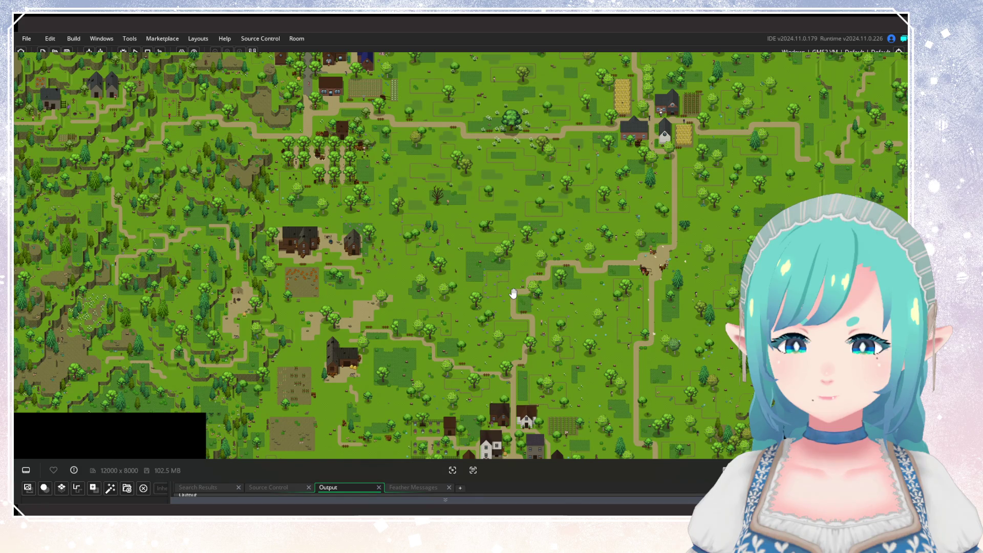
Pan down-left to show the farm village, walled stone town and sandy beach
left_click_drag(514, 293, 481, 409)
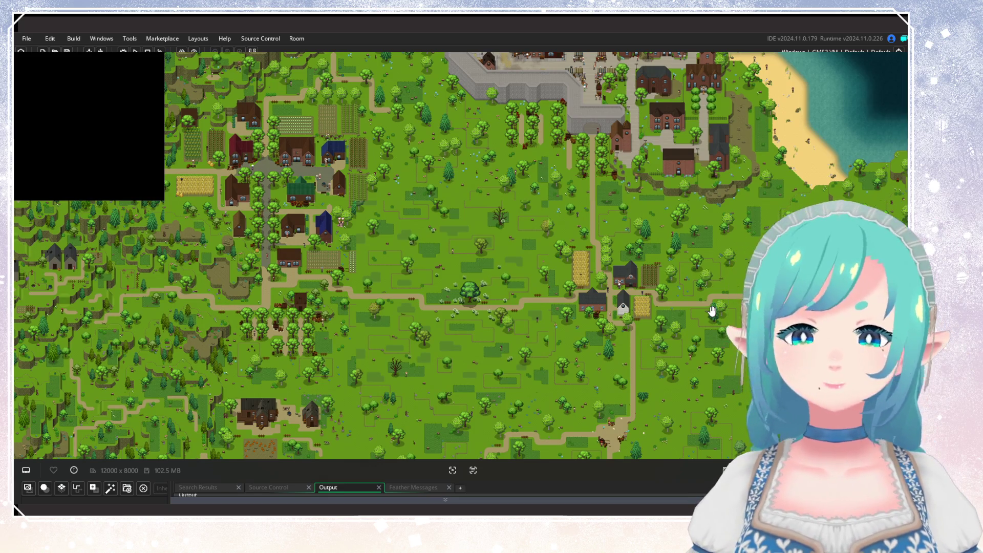
Zoom out from the wheat field and shift toward the walled town and coast
scroll(632, 273, "up", 10)
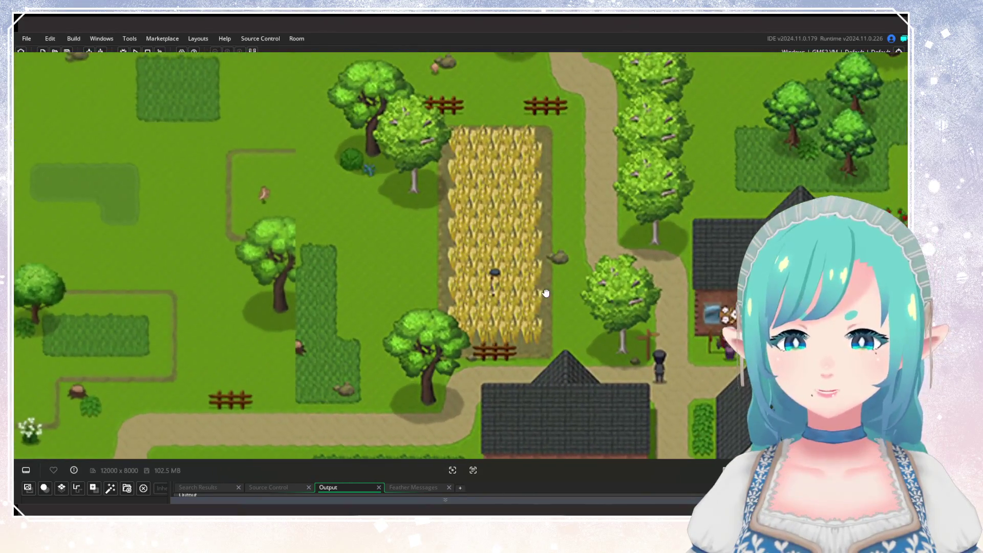
scroll(546, 293, "up", 3)
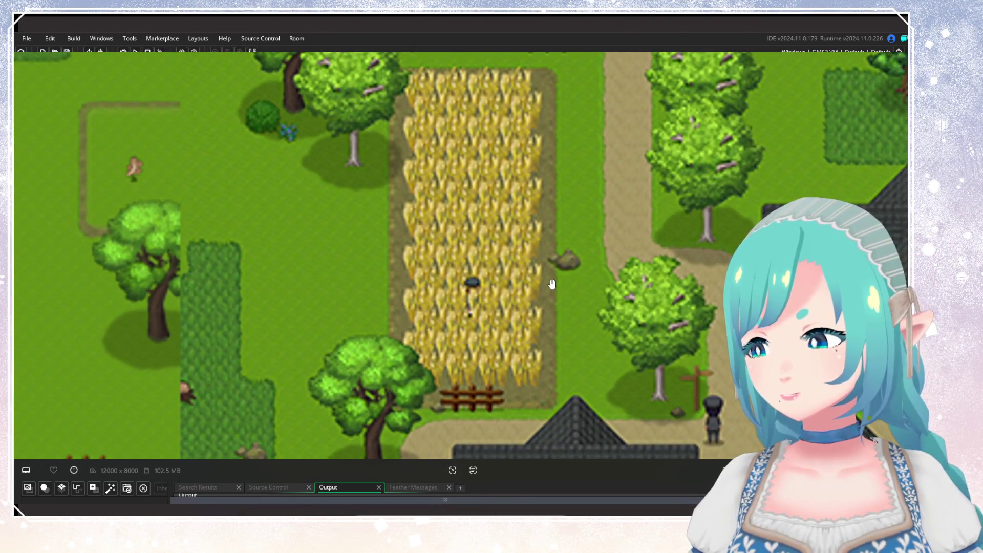
scroll(552, 283, "down", 10)
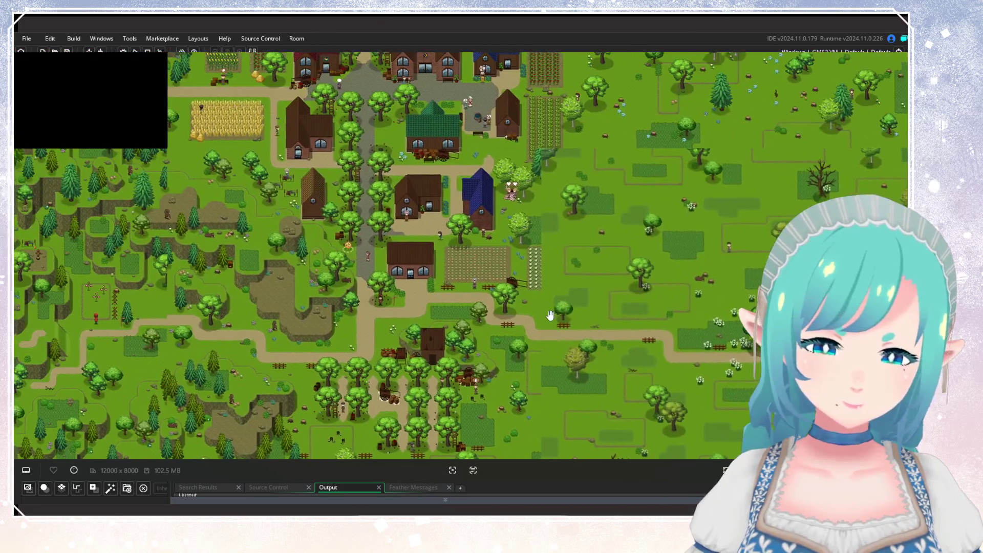
scroll(551, 315, "up", 3)
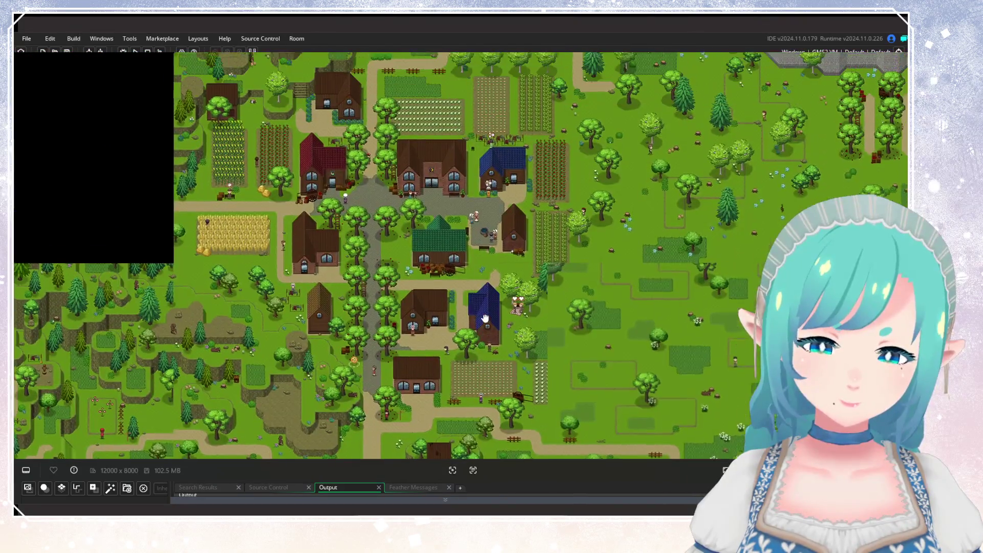
scroll(481, 318, "down", 5)
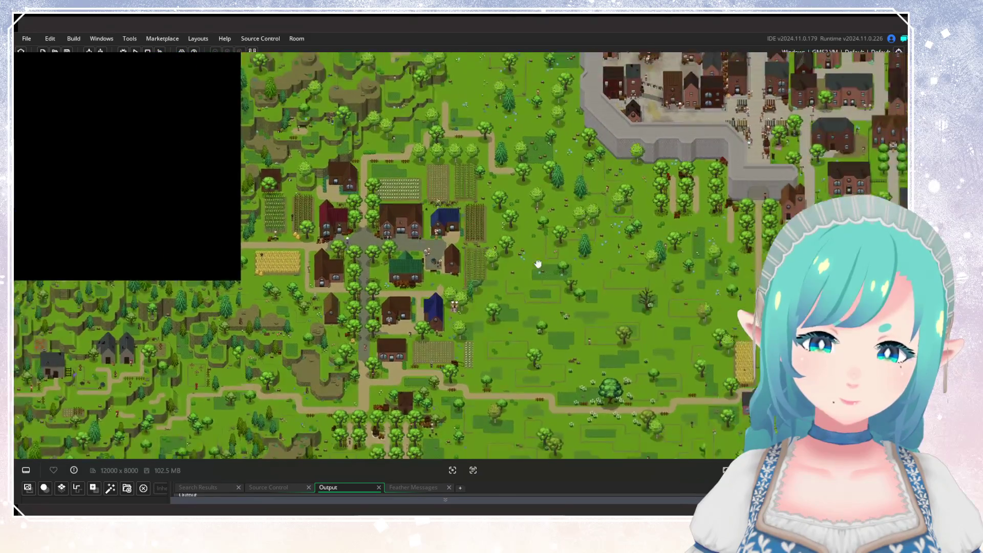
mouse_move(538, 264)
left_mouse_down()
mouse_move(281, 336)
mouse_move(325, 292)
mouse_move(466, 276)
mouse_move(541, 287)
mouse_move(567, 171)
mouse_move(494, 386)
mouse_move(473, 413)
mouse_move(515, 268)
mouse_move(507, 296)
left_mouse_up()
Move between the harbour and the southern farmland with its dark-roofed farmstead
scroll(507, 297, "down", 1)
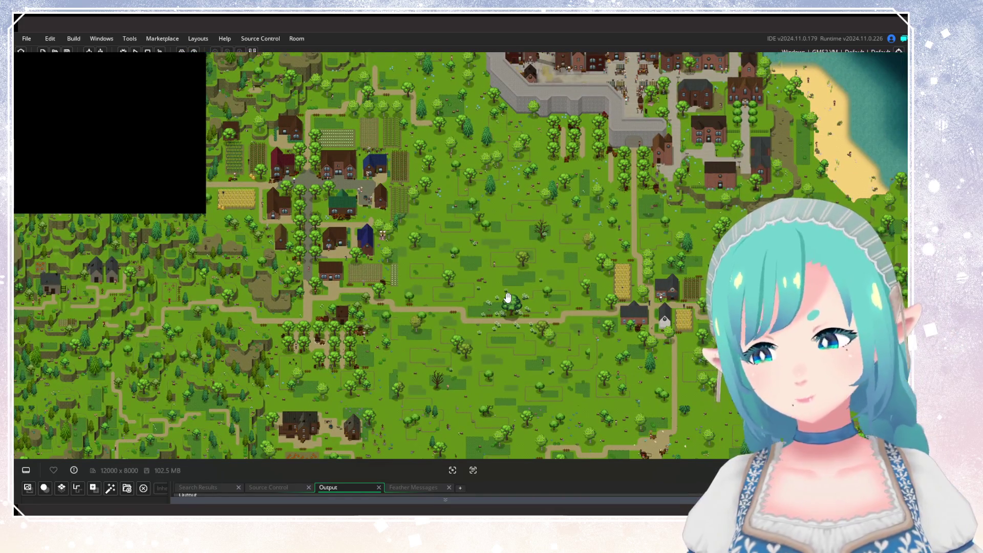
scroll(468, 183, "up", 3)
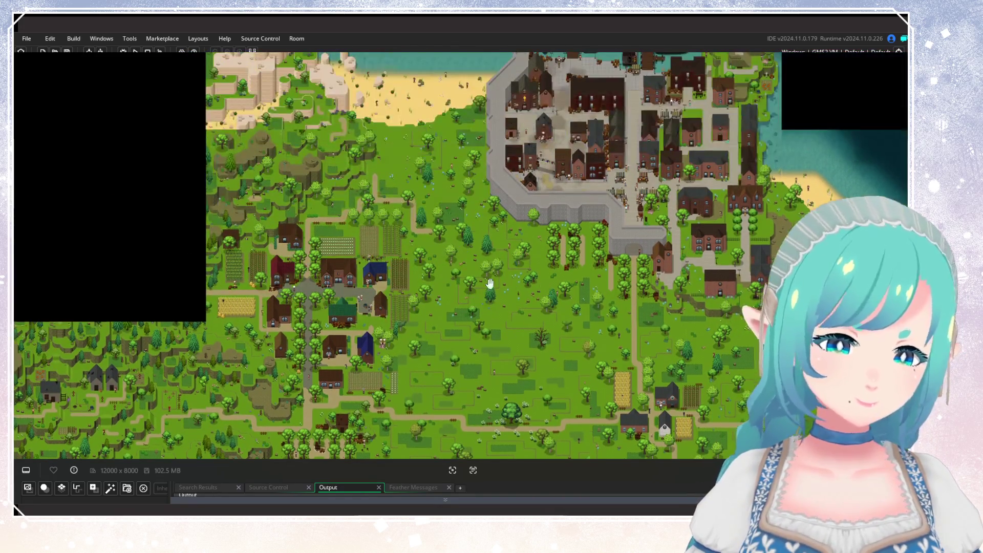
scroll(314, 219, "up", 1)
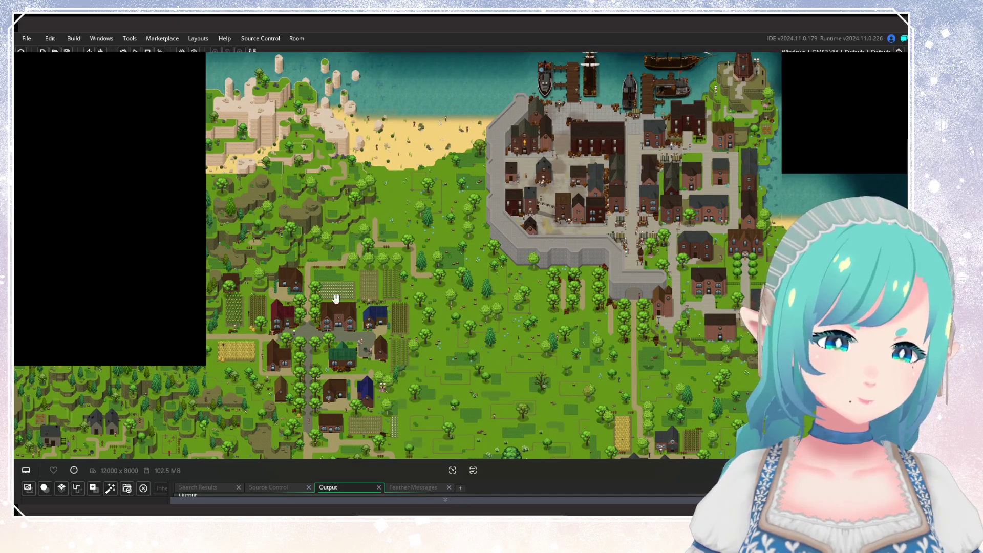
scroll(248, 242, "down", 2)
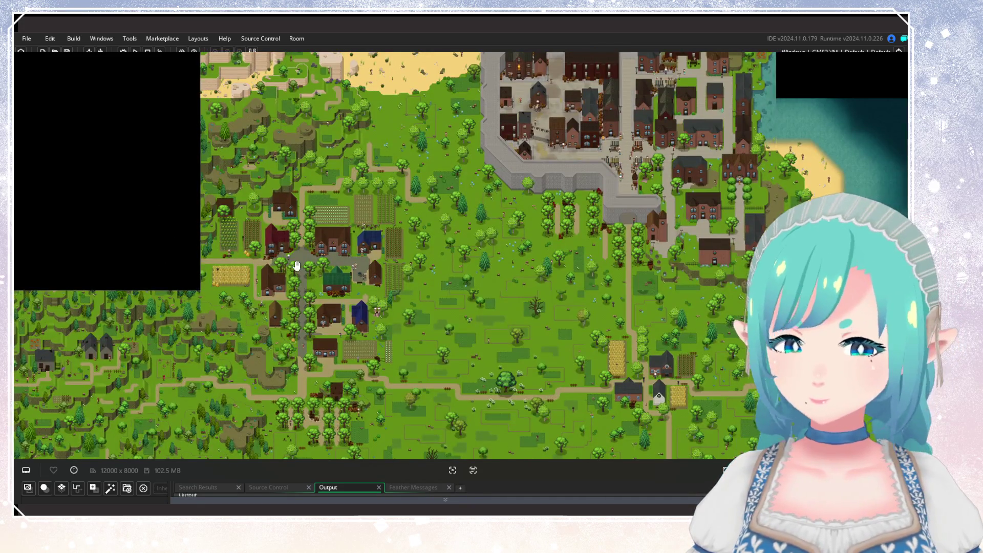
scroll(297, 265, "down", 2)
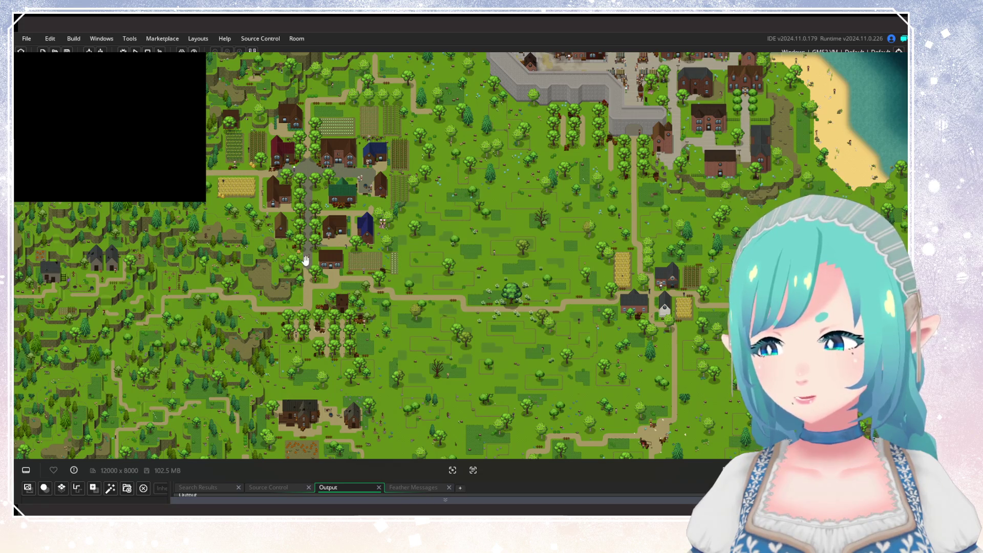
scroll(306, 260, "up", 3)
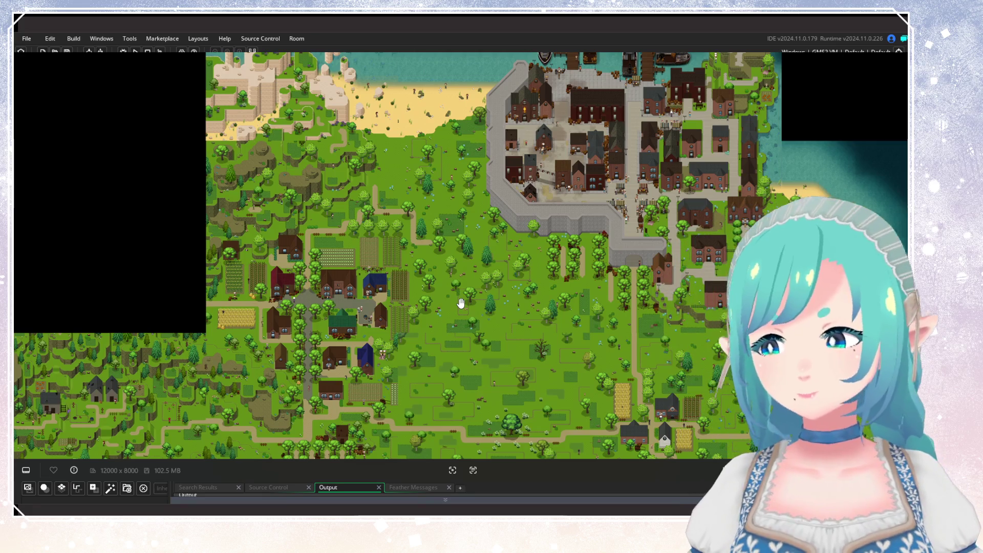
scroll(470, 285, "up", 1)
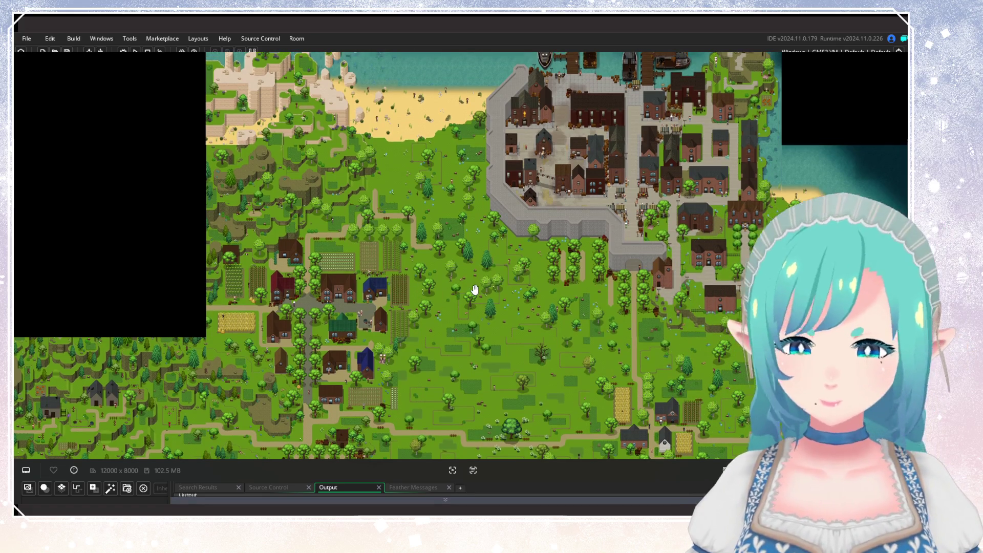
scroll(476, 290, "down", 5)
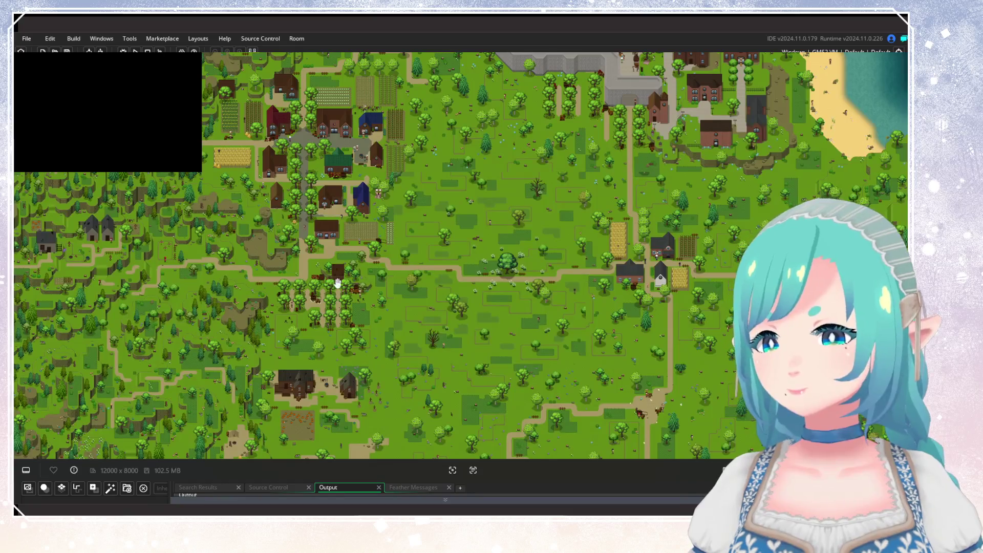
Centre the riverside village, then move north to the blue-roofed farm village
left_click_drag(312, 199, 257, 128)
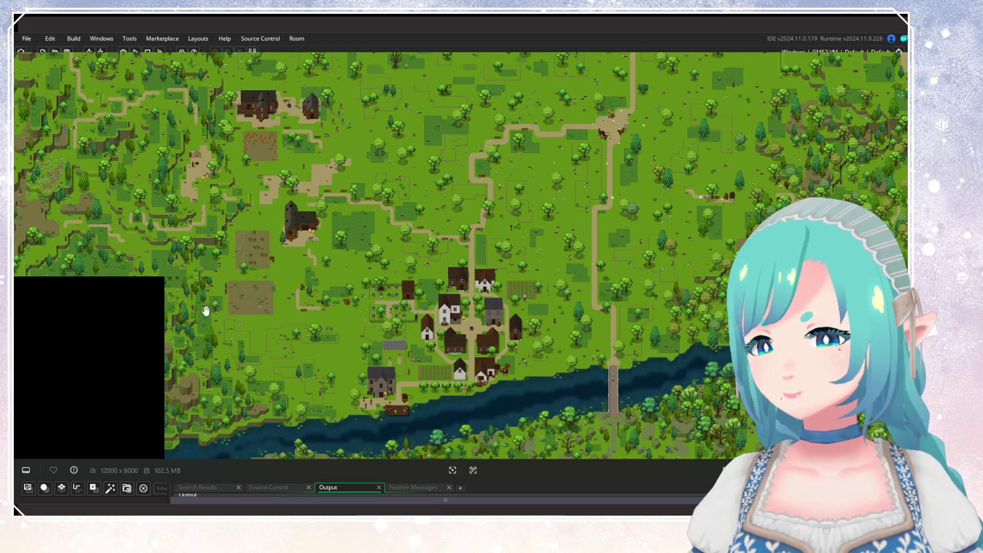
scroll(204, 310, "up", 5)
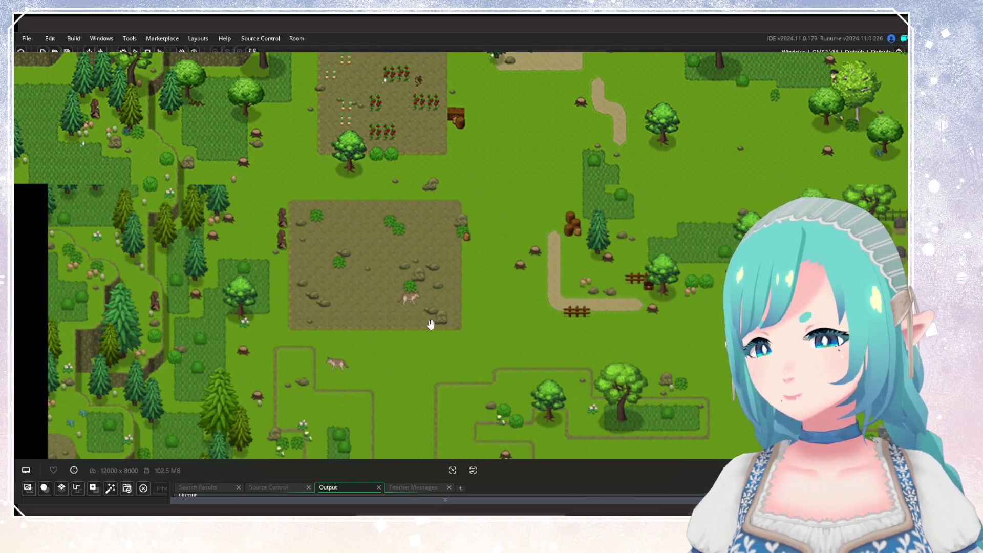
scroll(328, 286, "down", 6)
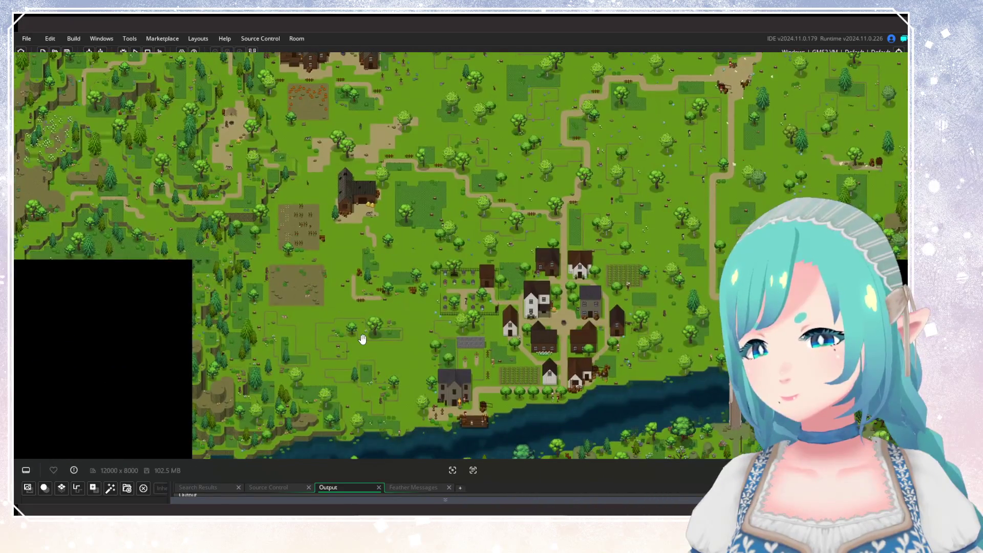
mouse_move(360, 372)
left_mouse_down()
mouse_move(246, 281)
mouse_move(295, 354)
left_mouse_up()
mouse_move(298, 271)
left_mouse_down()
mouse_move(373, 400)
mouse_move(417, 391)
mouse_move(399, 379)
mouse_move(407, 364)
left_mouse_up()
scroll(407, 364, "up", 5)
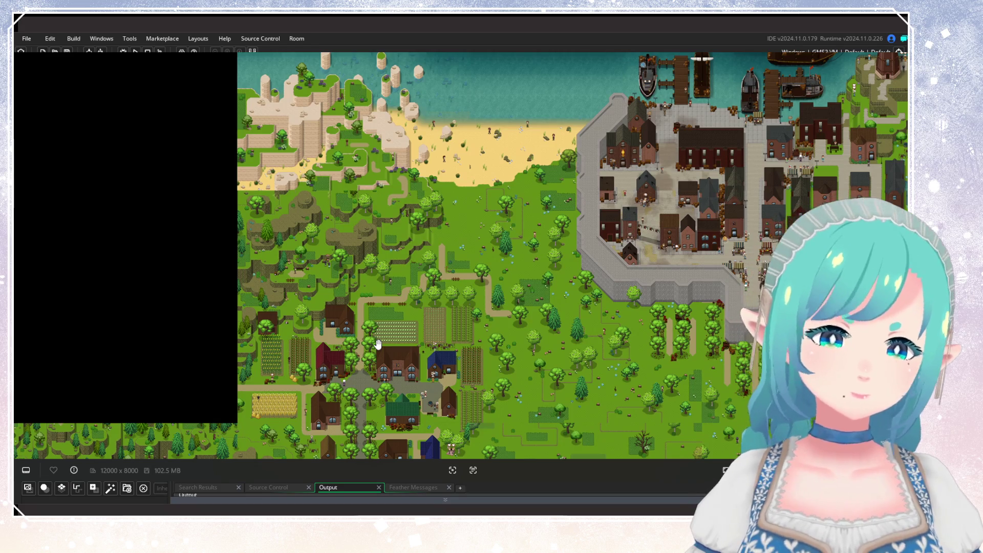
Zoom between the hamlet and a wide view of the harbour town and coast
scroll(323, 261, "down", 3)
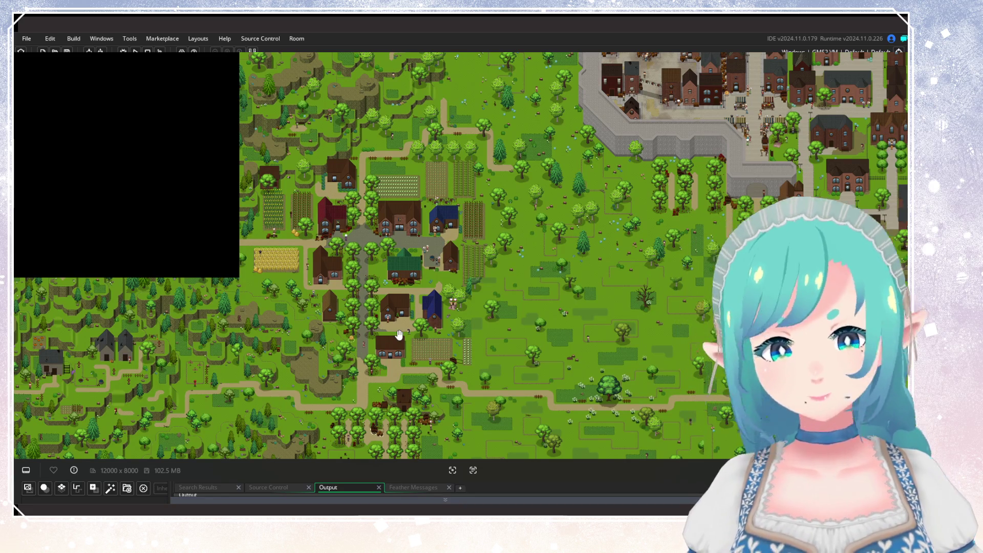
scroll(395, 341, "up", 3)
scroll(385, 362, "down", 4)
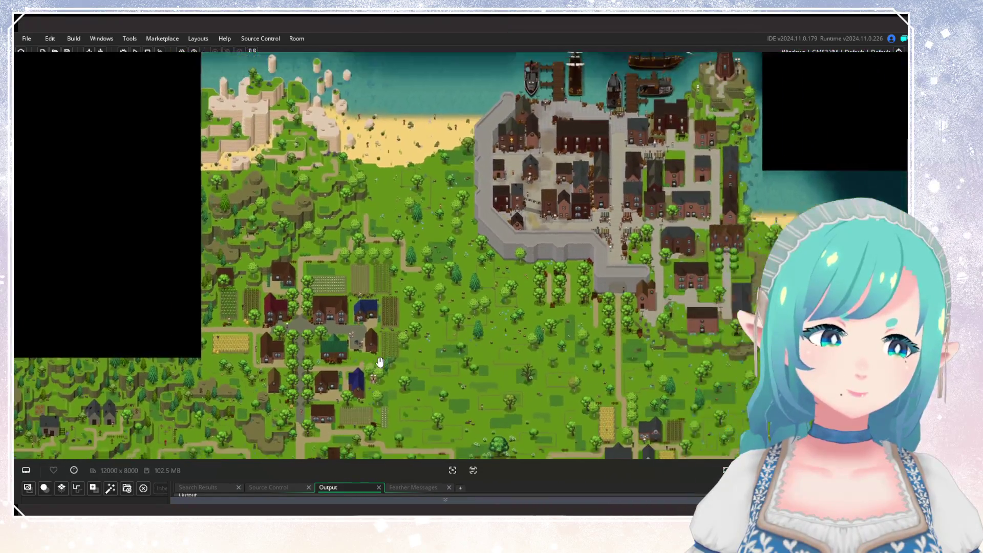
scroll(422, 281, "up", 1)
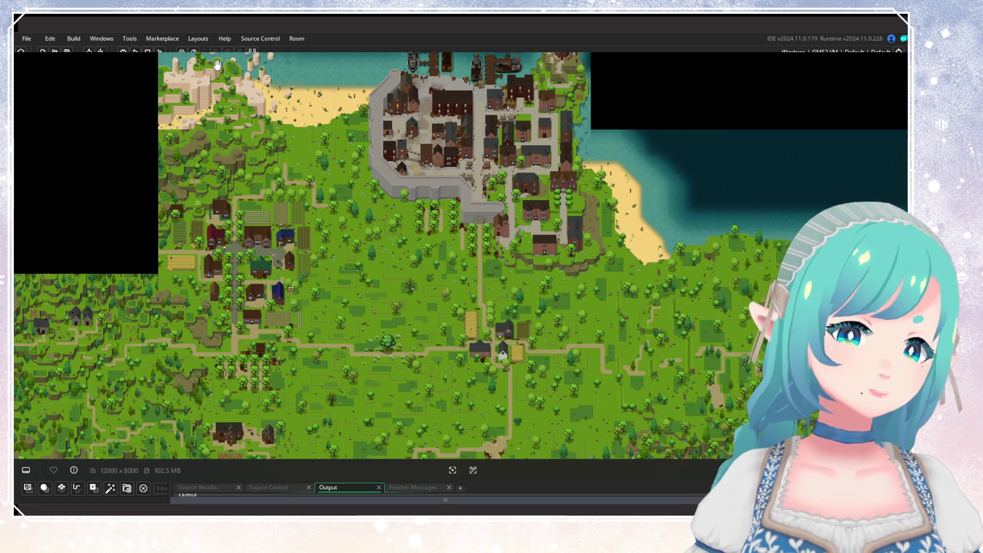
Zoom in on the tiered sandstone cliffs, beach and sea pillars at the top-left coast
scroll(161, 297, "up", 5)
scroll(161, 297, "up", 3)
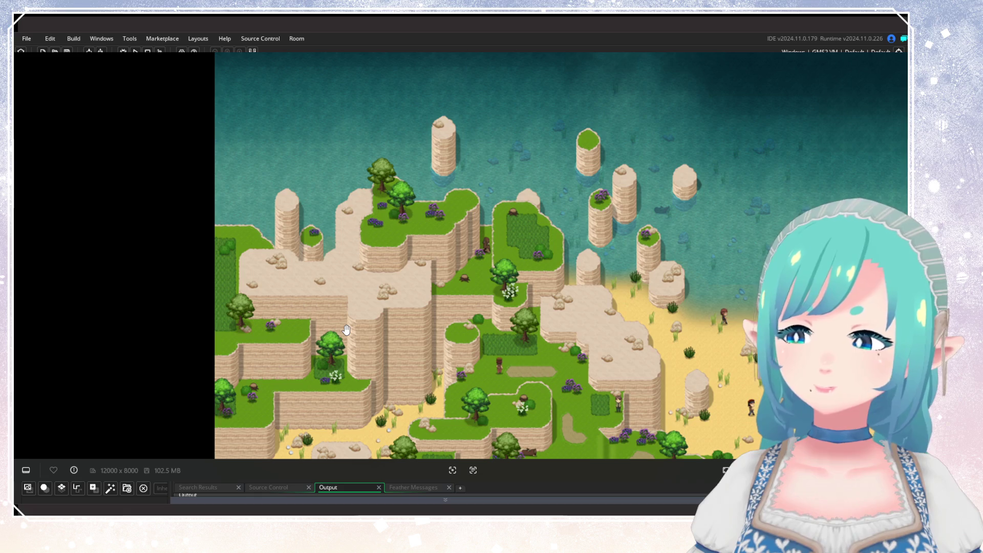
scroll(347, 329, "up", 2)
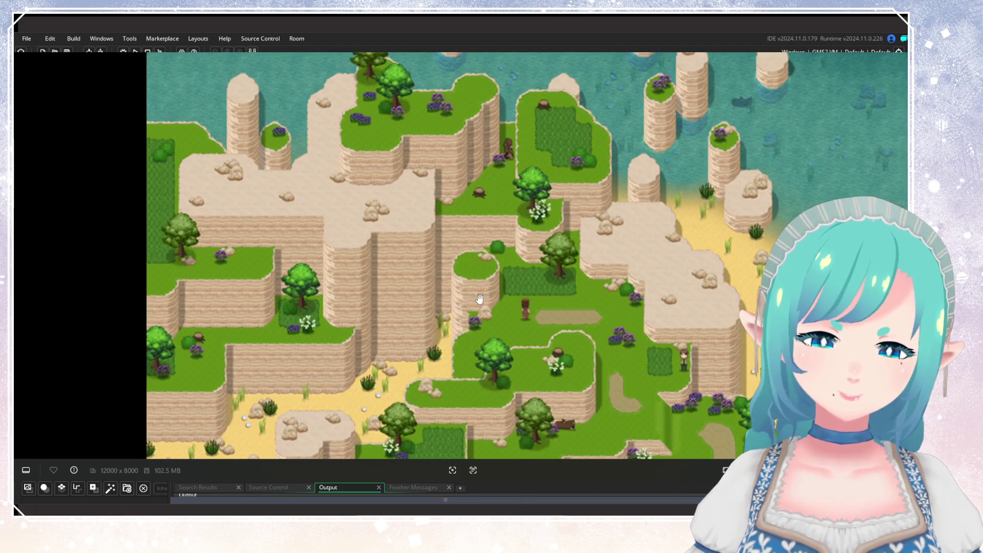
scroll(360, 257, "up", 1)
scroll(361, 257, "down", 2)
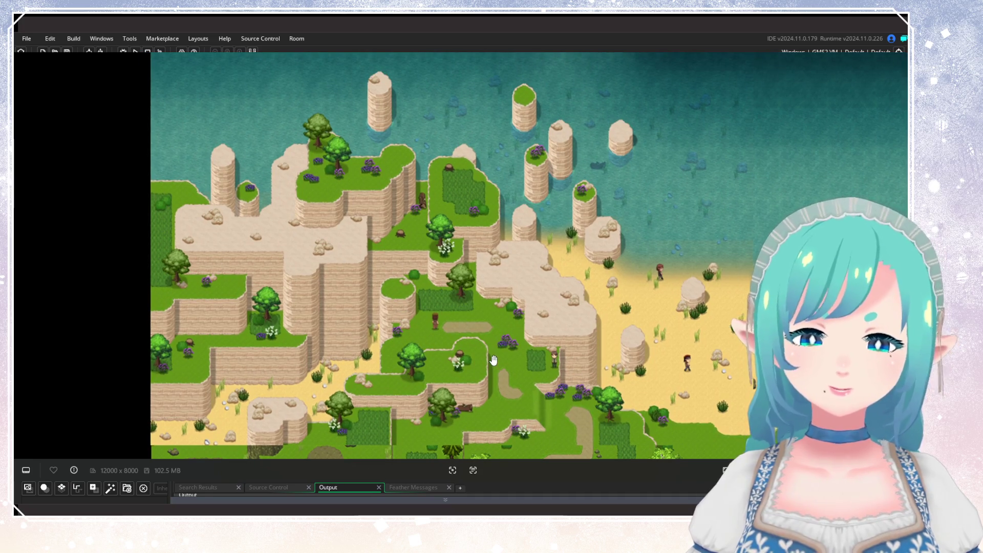
left_click_drag(563, 390, 572, 403)
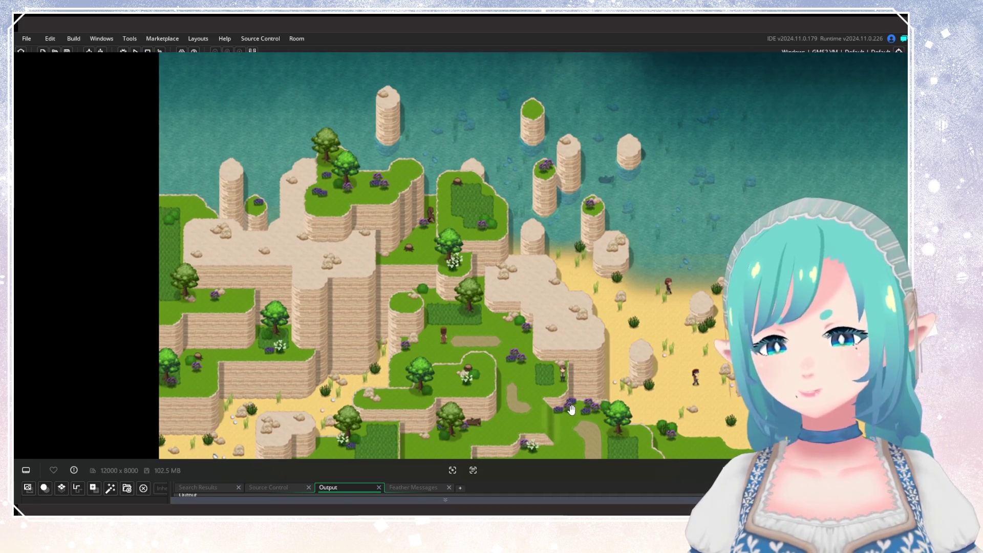